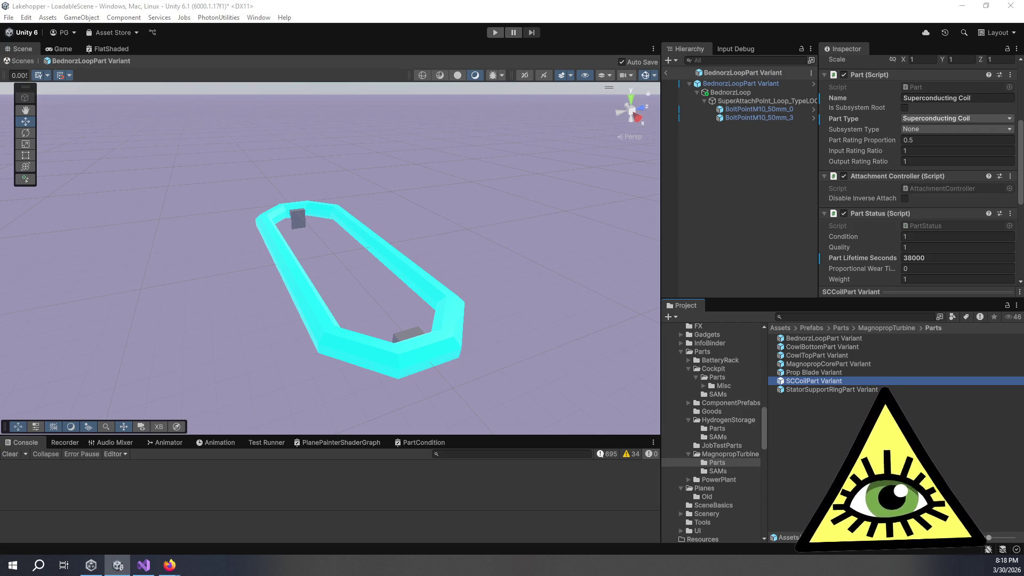
- Deselect the SCCoilPart Variant so the Inspector is empty
{"action": "left_click", "coordinate": [740, 243]}
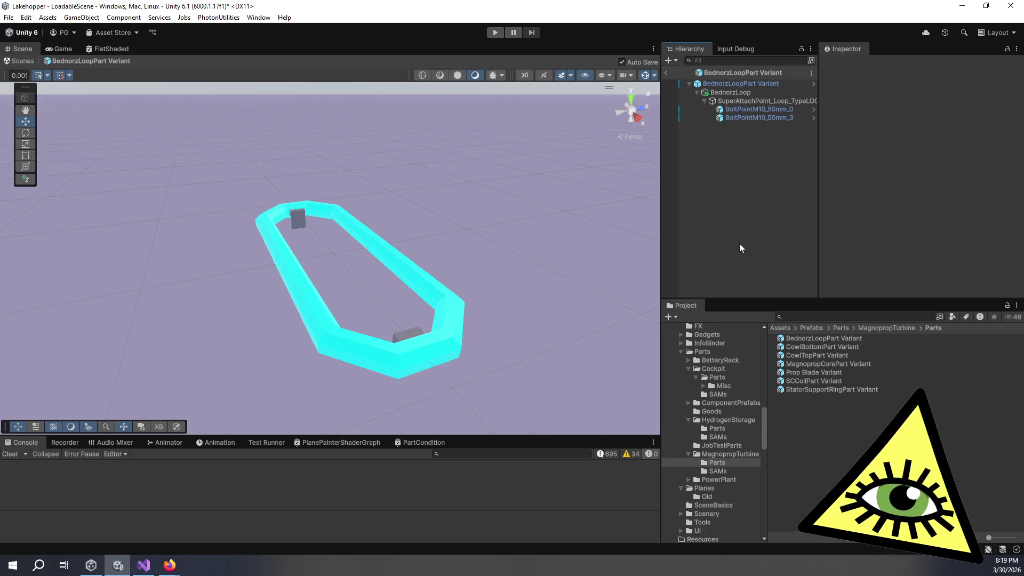
- Check the StatorSupportRingPart Variant's lifetime and expand the PowerPlant folder
{"action": "left_click", "coordinate": [816, 390]}
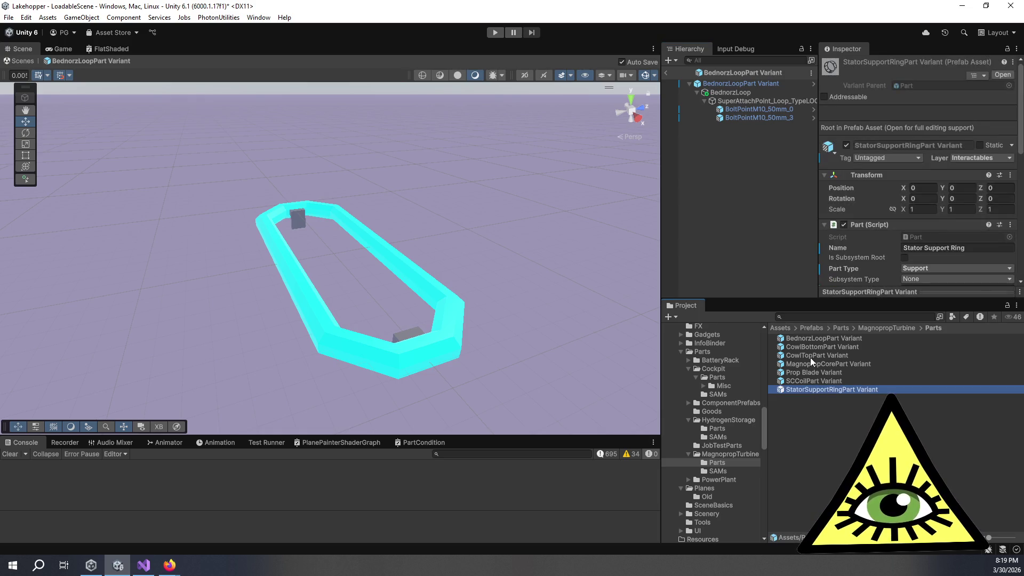
{"action": "scroll", "coordinate": [863, 236], "scroll_direction": "down", "scroll_amount": 10}
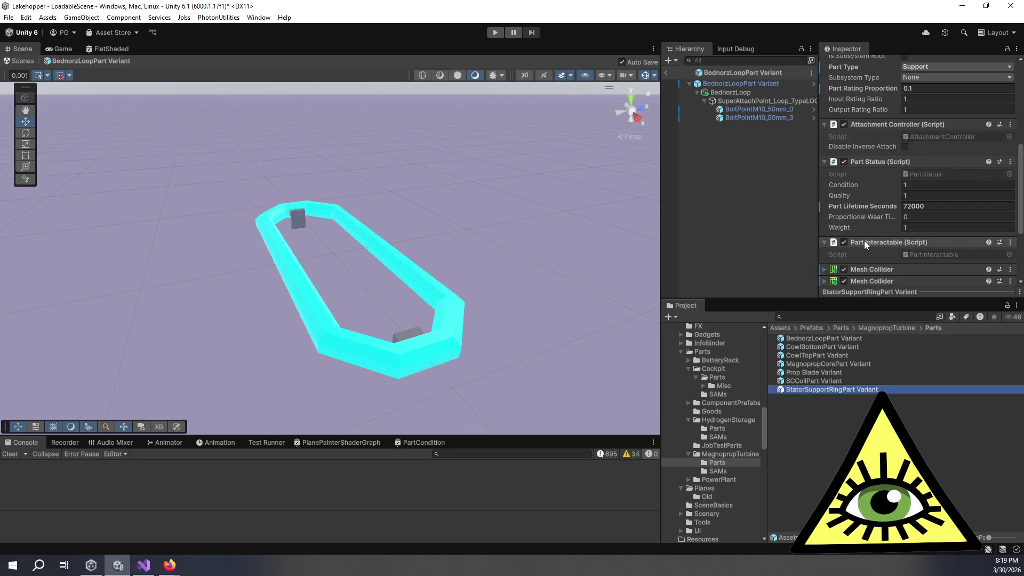
{"action": "left_click", "coordinate": [688, 480]}
- Check the lifetimes of the BednorzLoop, CowlBottom, CowlTop, SCCoil and Prop Blade variants
{"action": "left_click", "coordinate": [808, 338]}
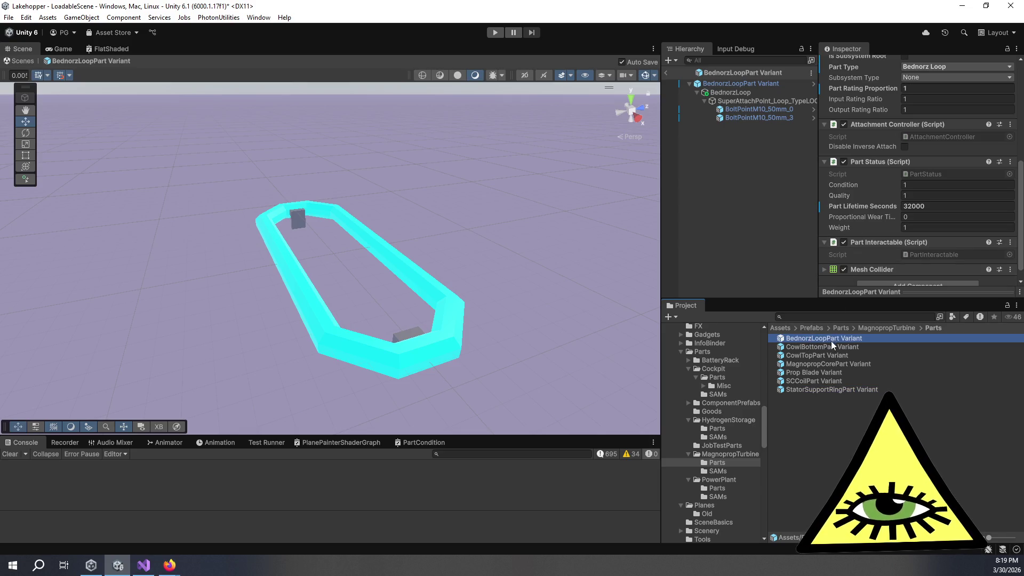
{"action": "left_click", "coordinate": [831, 347]}
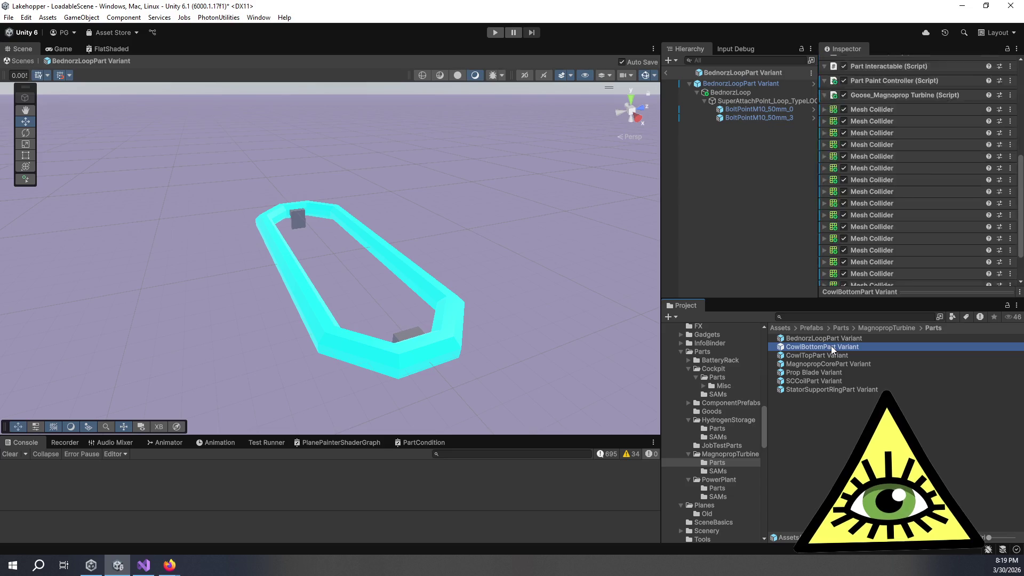
{"action": "left_click", "coordinate": [829, 356]}
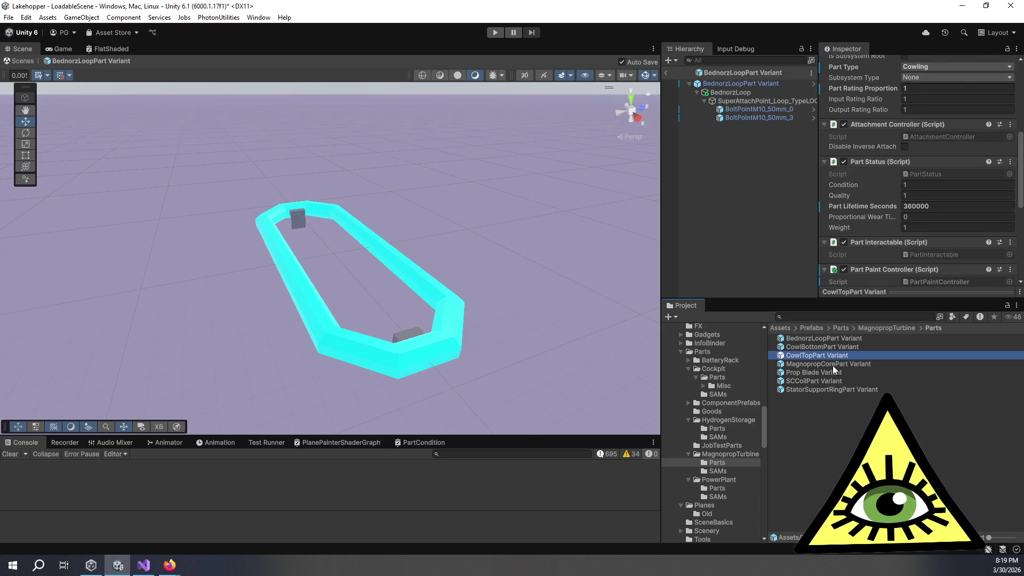
{"action": "left_click", "coordinate": [820, 381]}
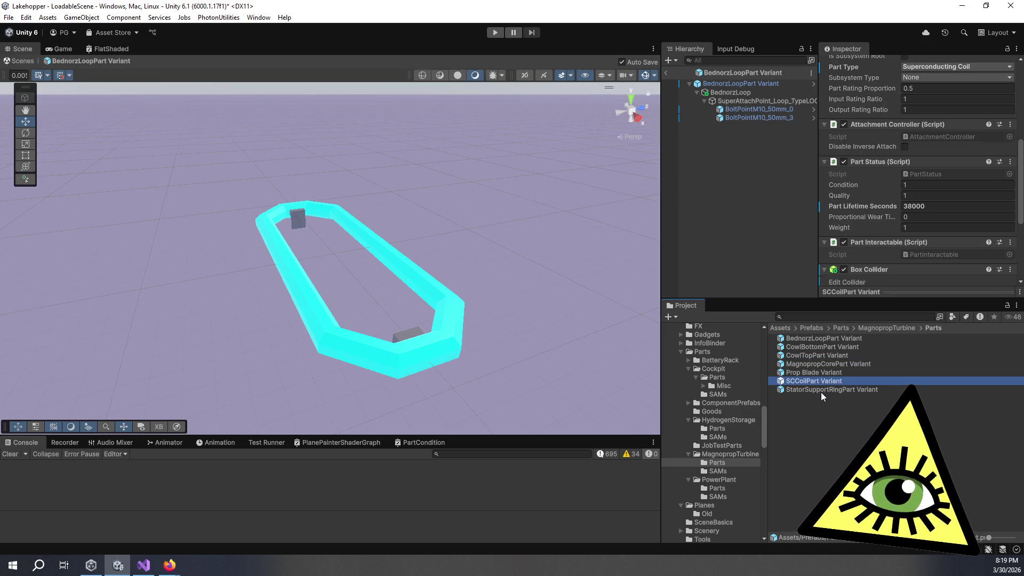
{"action": "left_click", "coordinate": [822, 373]}
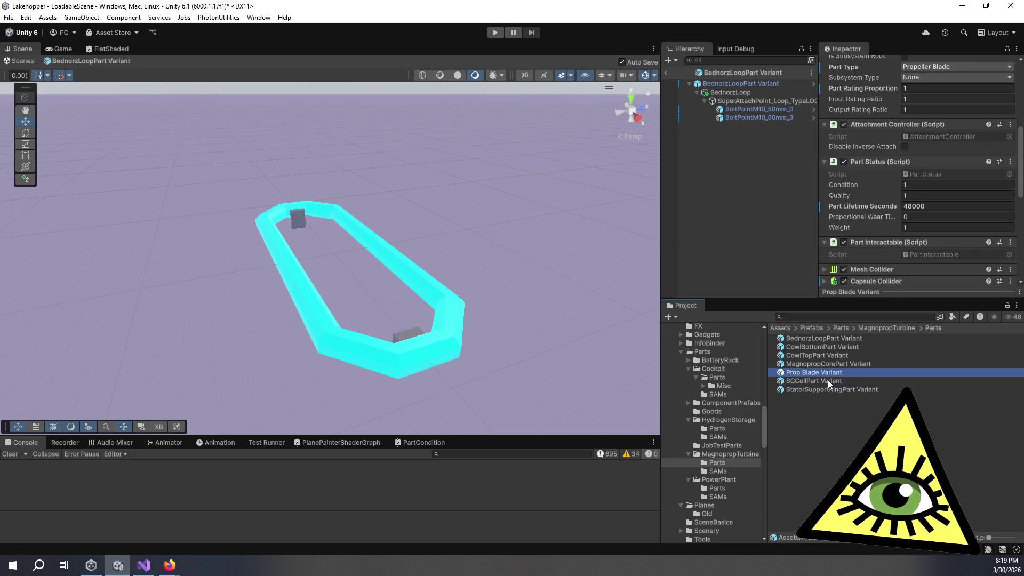
- Recheck SCCoil and StatorSupportRing, ending on MagnopropCorePart Variant at 40000 seconds
{"action": "left_click", "coordinate": [827, 380]}
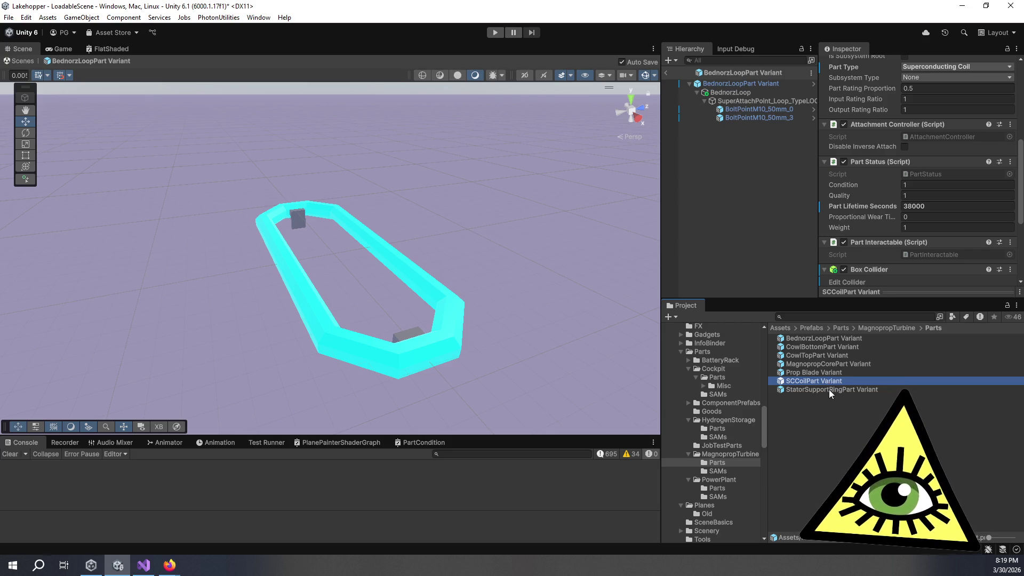
{"action": "left_click", "coordinate": [829, 389]}
{"action": "left_click", "coordinate": [829, 380]}
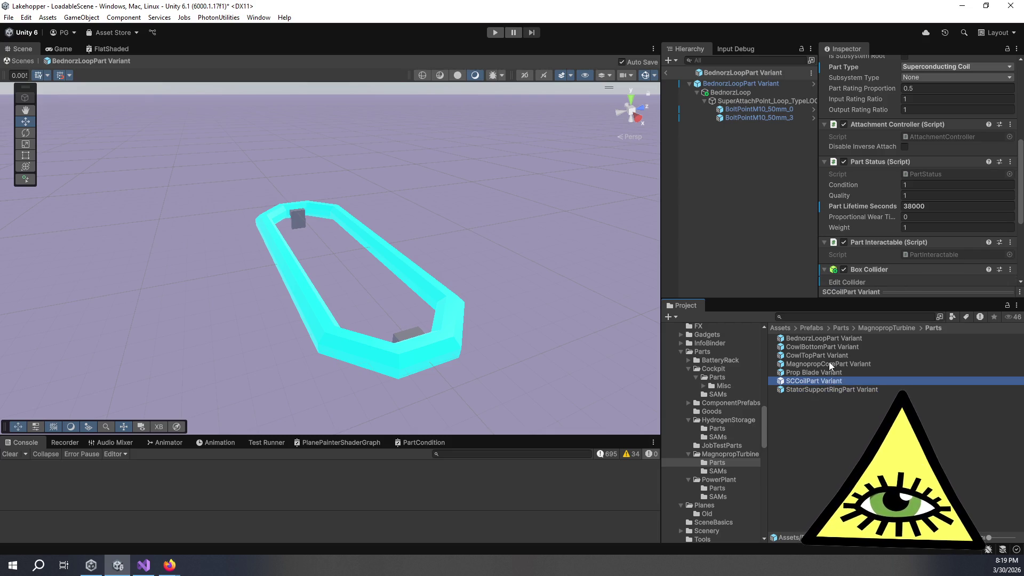
{"action": "left_click", "coordinate": [830, 372]}
{"action": "left_click", "coordinate": [831, 363]}
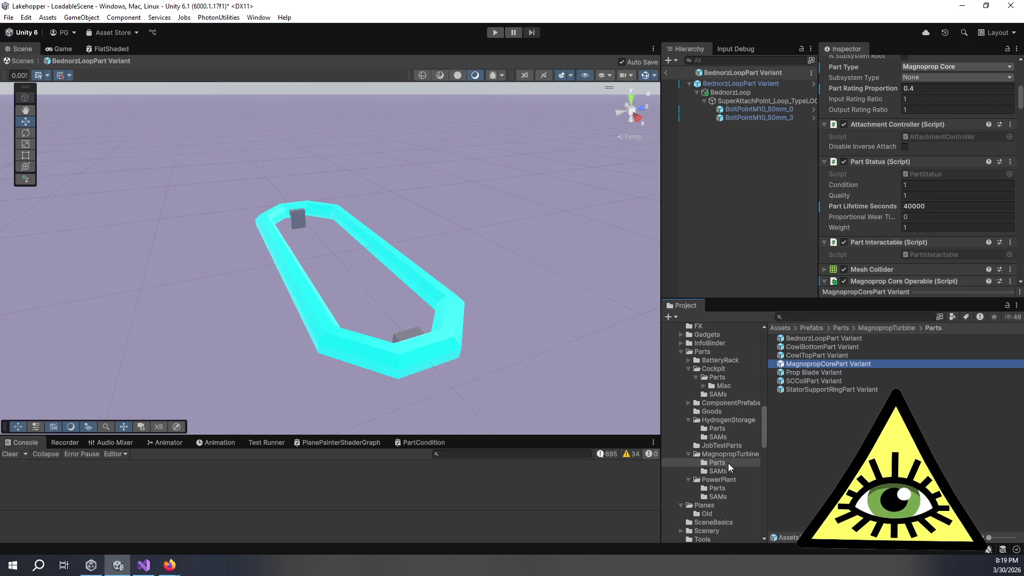
- Open the ExhaustSensor Part Variant prefab (lifetime 36000), then inspect PowerPlantSupportFrame at 38000
{"action": "left_click", "coordinate": [731, 489]}
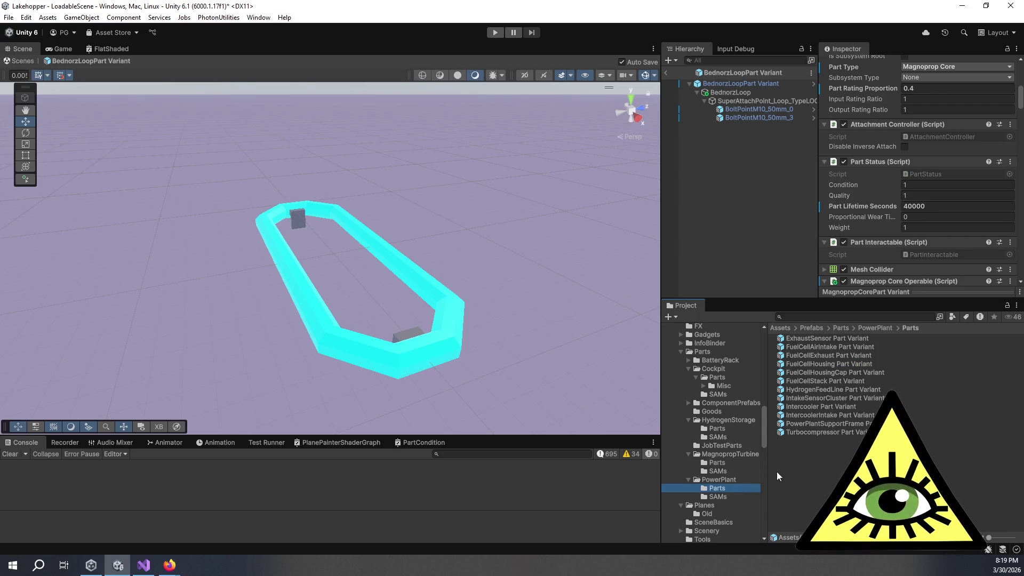
{"action": "double_click", "coordinate": [833, 337]}
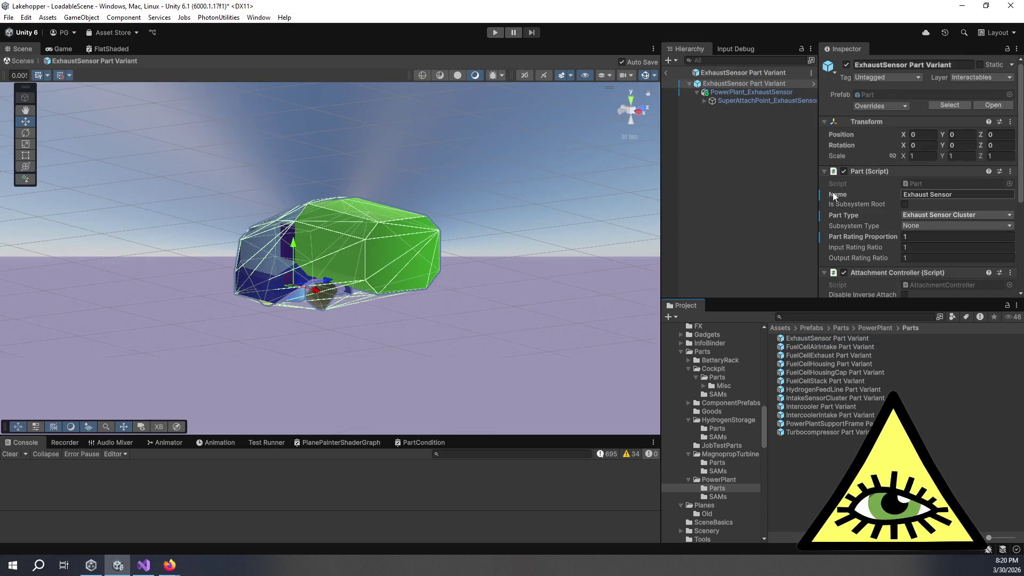
{"action": "scroll", "coordinate": [868, 214], "scroll_direction": "down", "scroll_amount": 3}
{"action": "scroll", "coordinate": [868, 215], "scroll_direction": "down", "scroll_amount": 2}
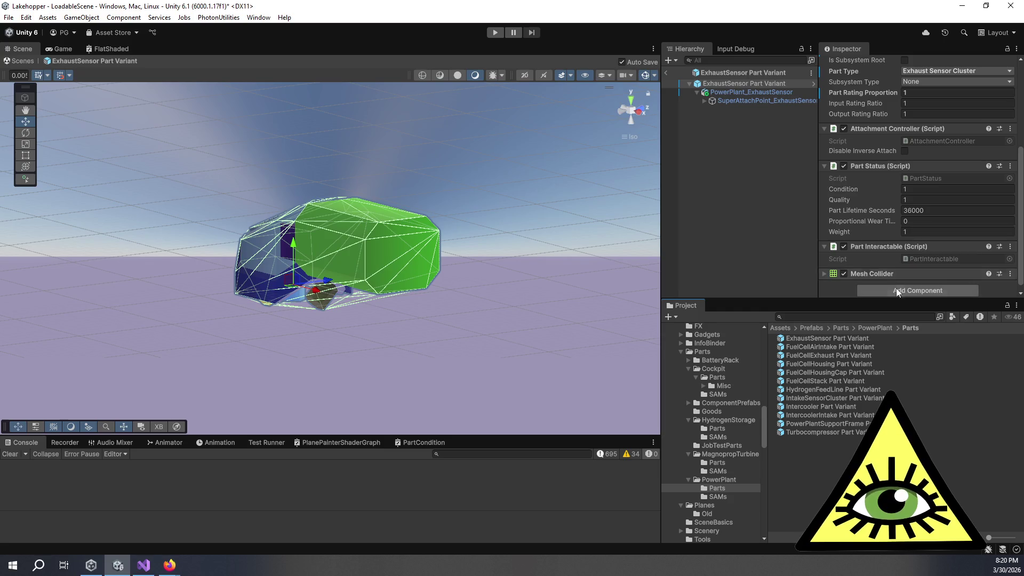
{"action": "left_click", "coordinate": [833, 424]}
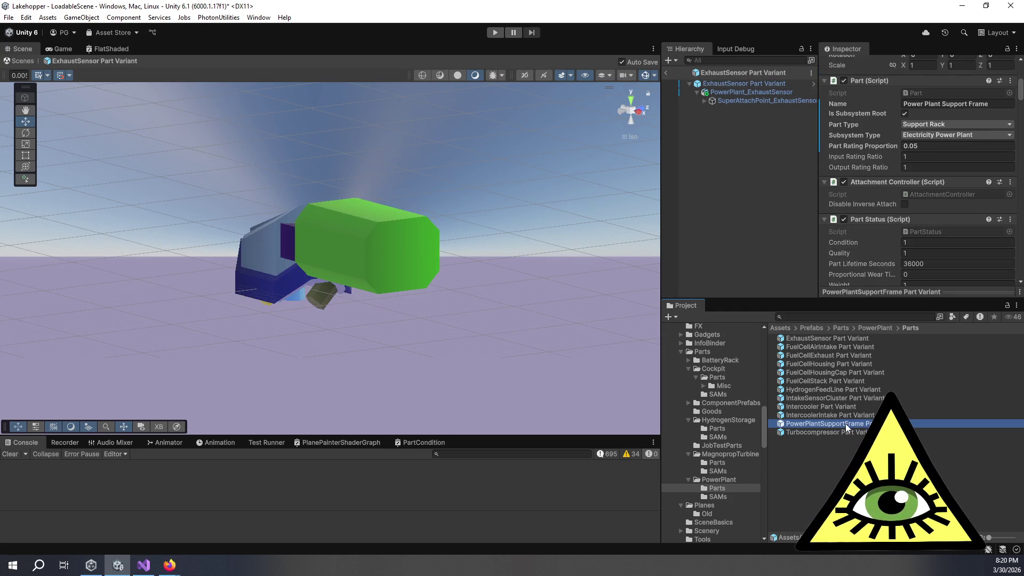
- Set the PowerPlantSupportFrame Part Variant's Part Lifetime Seconds to 360000, then view the Turbocompressor's 36000
{"action": "double_click", "coordinate": [847, 424]}
{"action": "left_click", "coordinate": [959, 209]}
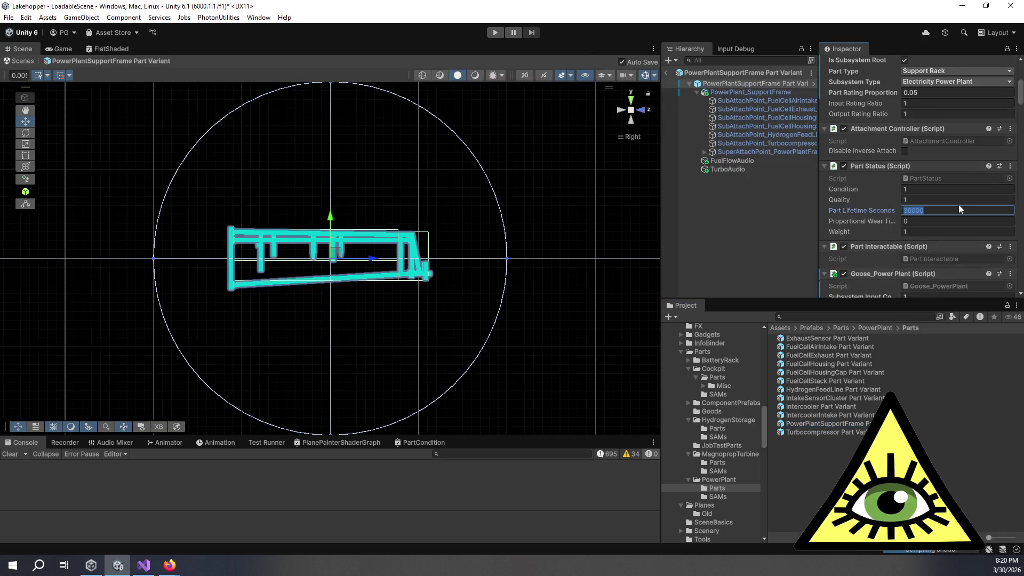
{"action": "type", "text": "360000"}
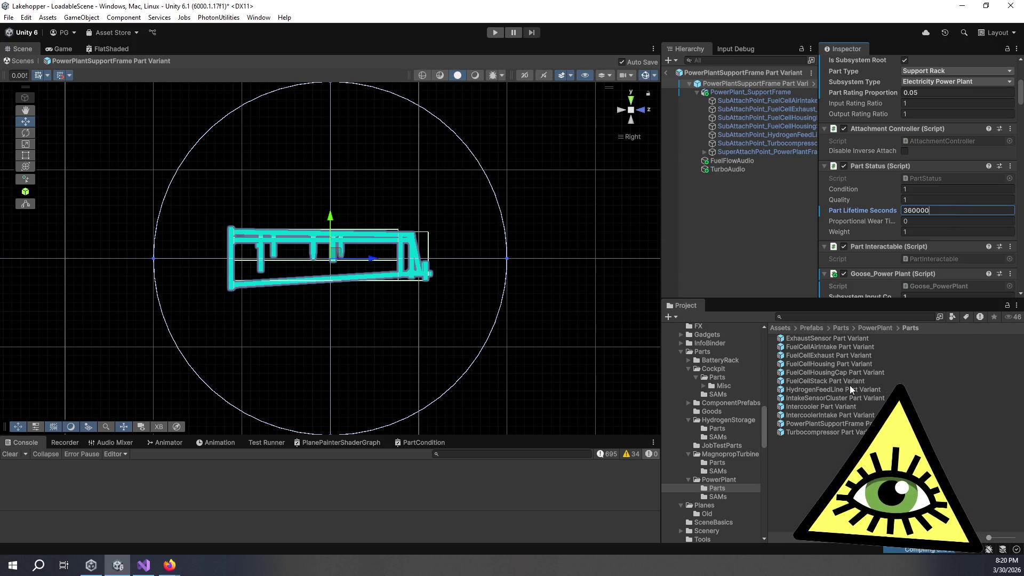
{"action": "left_click", "coordinate": [852, 431]}
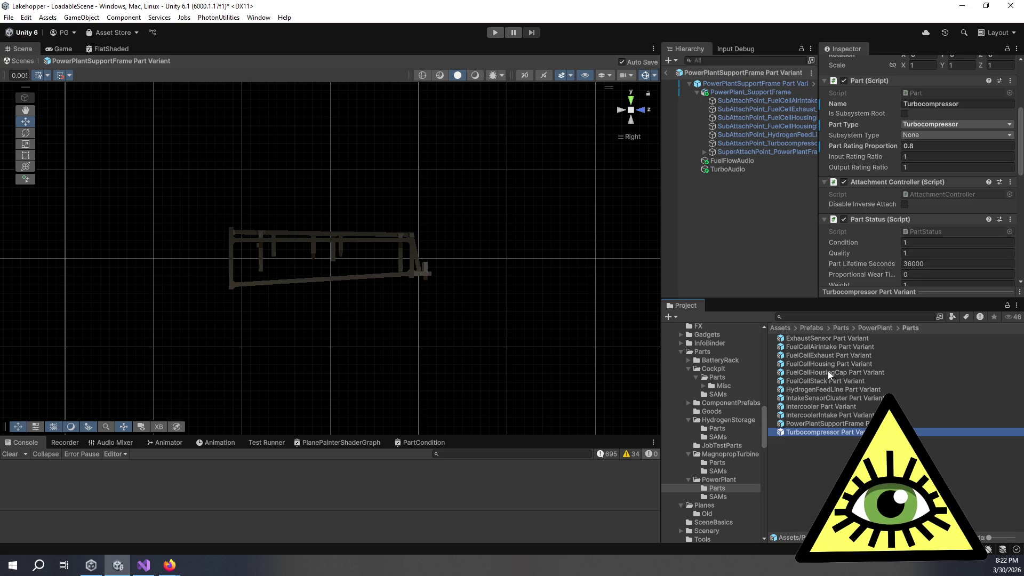
- Open the FuelCellHousing Part Variant prefab and set its Part Lifetime Seconds to 96000
{"action": "double_click", "coordinate": [815, 364]}
{"action": "left_click", "coordinate": [935, 211]}
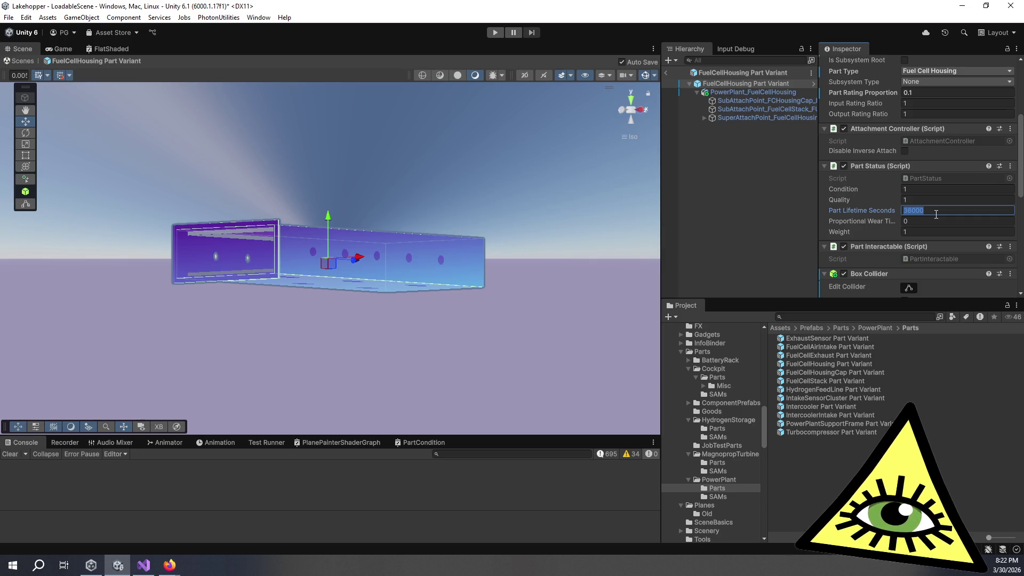
{"action": "type", "text": "96000"}
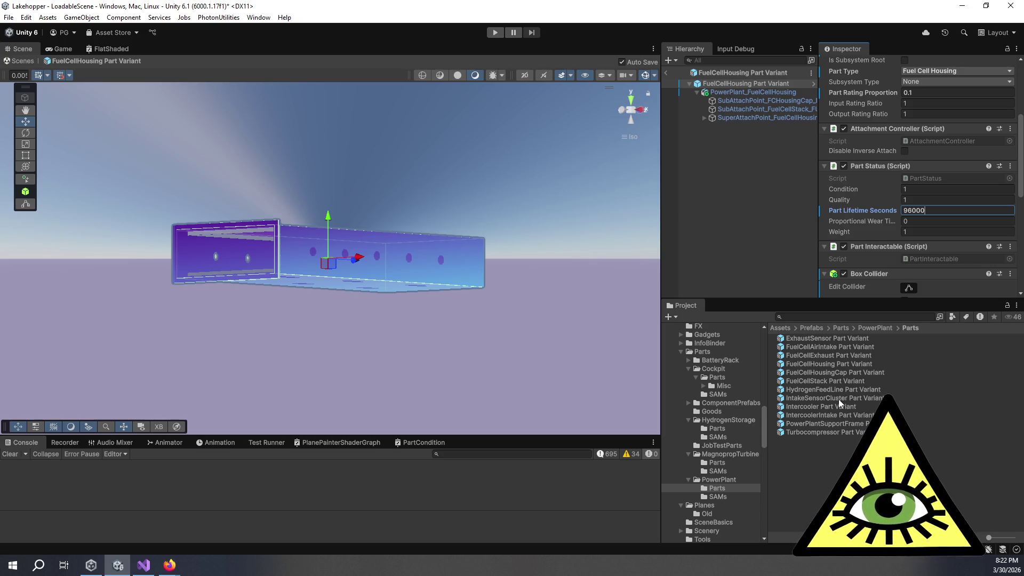
- Set the FuelCellHousingCap Part Variant's Part Lifetime Seconds to 96000, fixing a typo
{"action": "left_click", "coordinate": [860, 372]}
{"action": "left_click", "coordinate": [936, 264]}
{"action": "type", "text": "96000"}
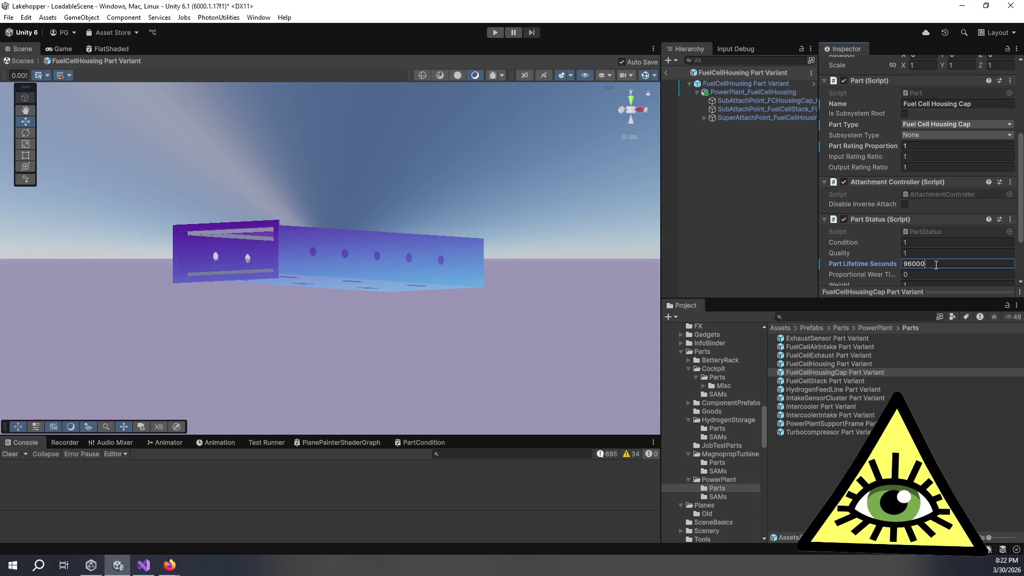
{"action": "left_click", "coordinate": [866, 362]}
- Move on to the FuelCellStack Part Variant and start editing its 36000 lifetime
{"action": "left_click", "coordinate": [870, 372]}
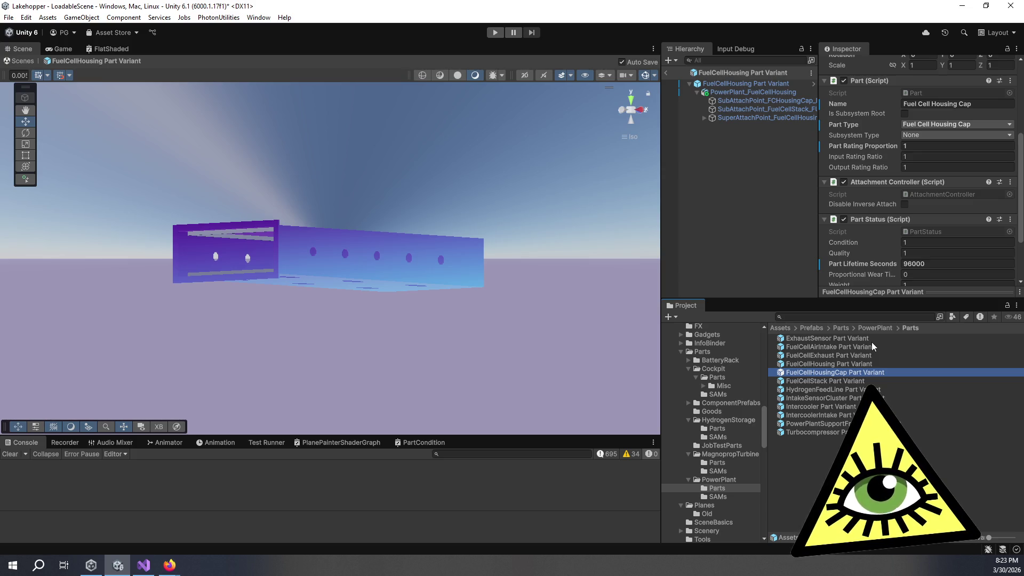
{"action": "left_click", "coordinate": [856, 379]}
{"action": "left_click", "coordinate": [939, 265]}
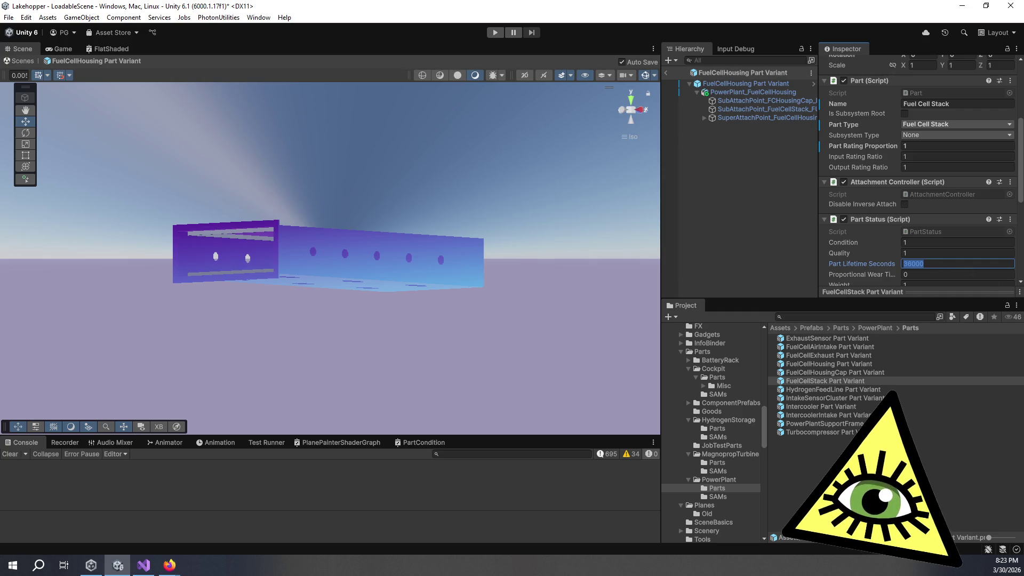
- Leave the FuelCellStack lifetime field at 36000, then return to edit it later
{"action": "key", "text": "alt+Tab"}
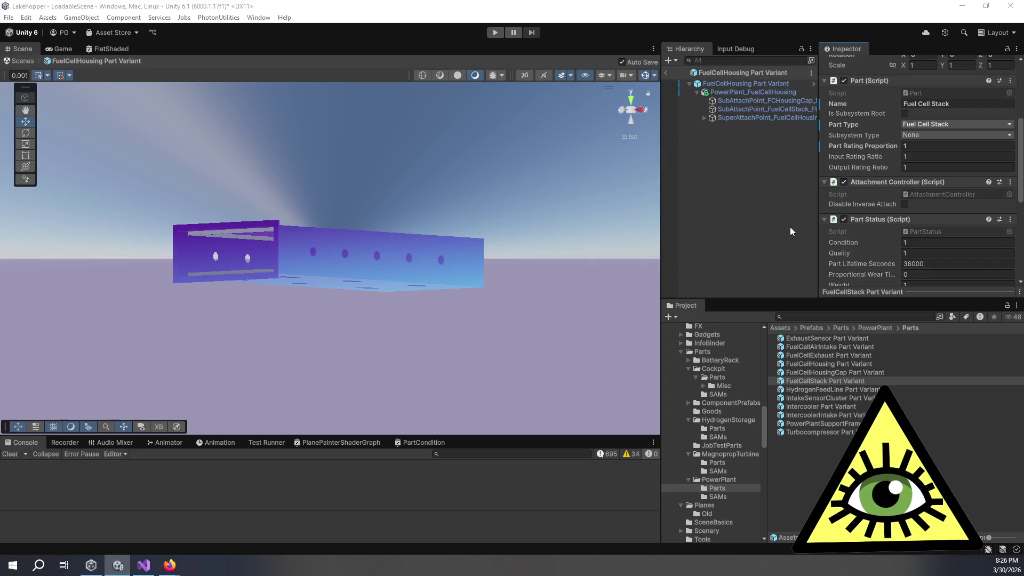
{"action": "left_click", "coordinate": [941, 264]}
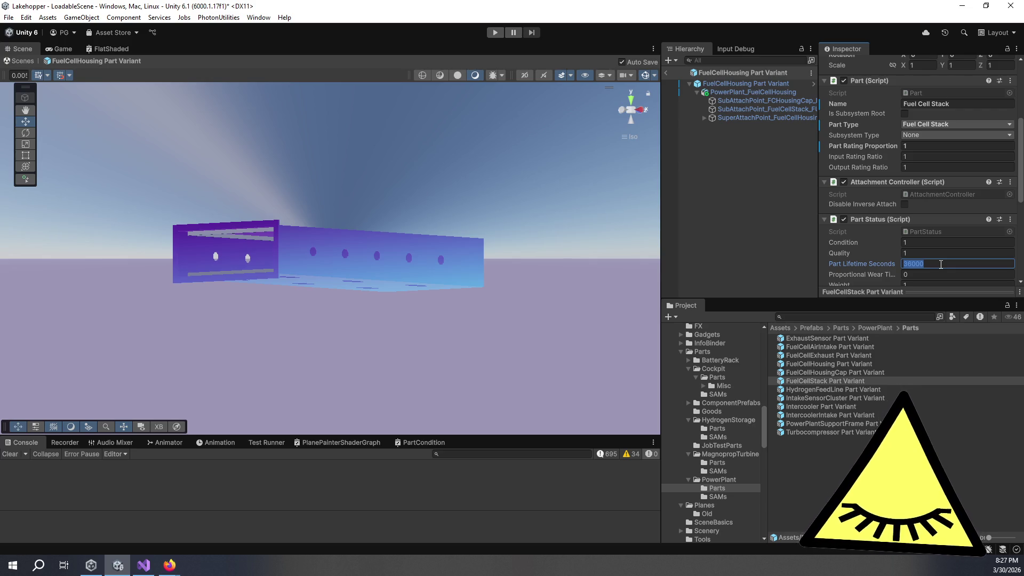
{"action": "left_click", "coordinate": [939, 264]}
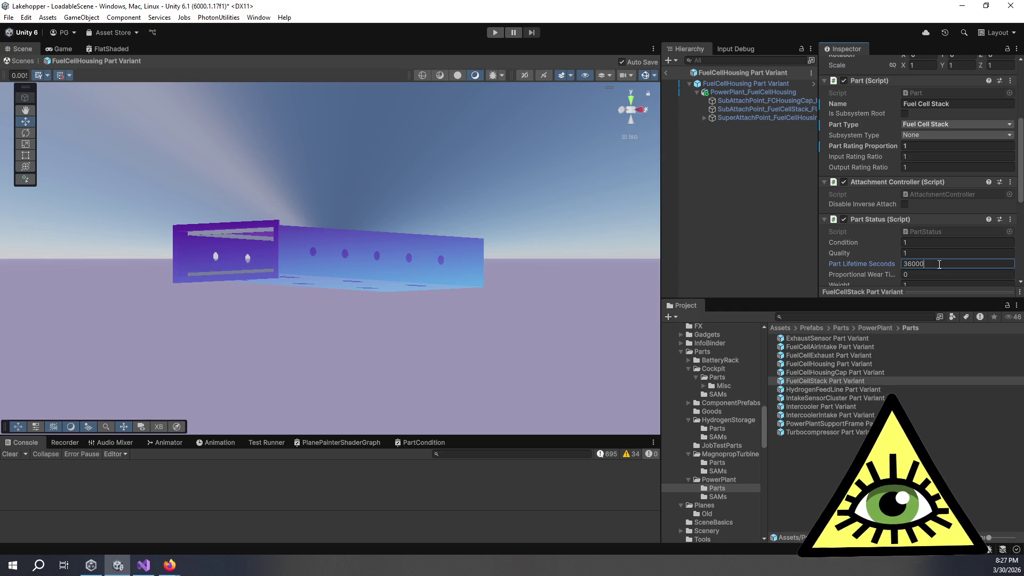
{"action": "key", "text": "Return"}
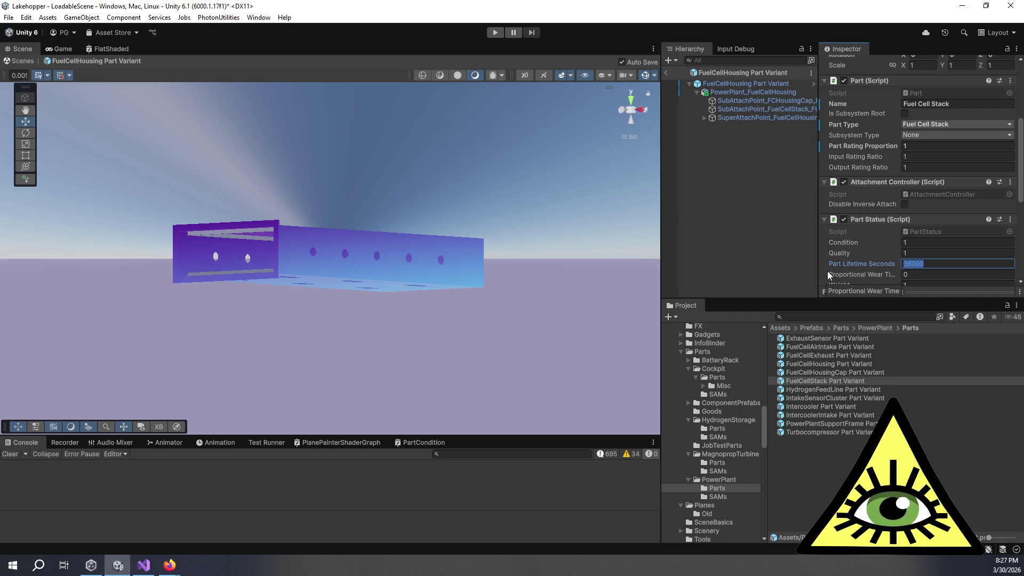
{"action": "mouse_move", "coordinate": [818, 268]}
{"action": "left_mouse_down"}
{"action": "mouse_move", "coordinate": [804, 270]}
{"action": "mouse_move", "coordinate": [827, 281]}
{"action": "mouse_move", "coordinate": [815, 283]}
{"action": "left_mouse_up"}
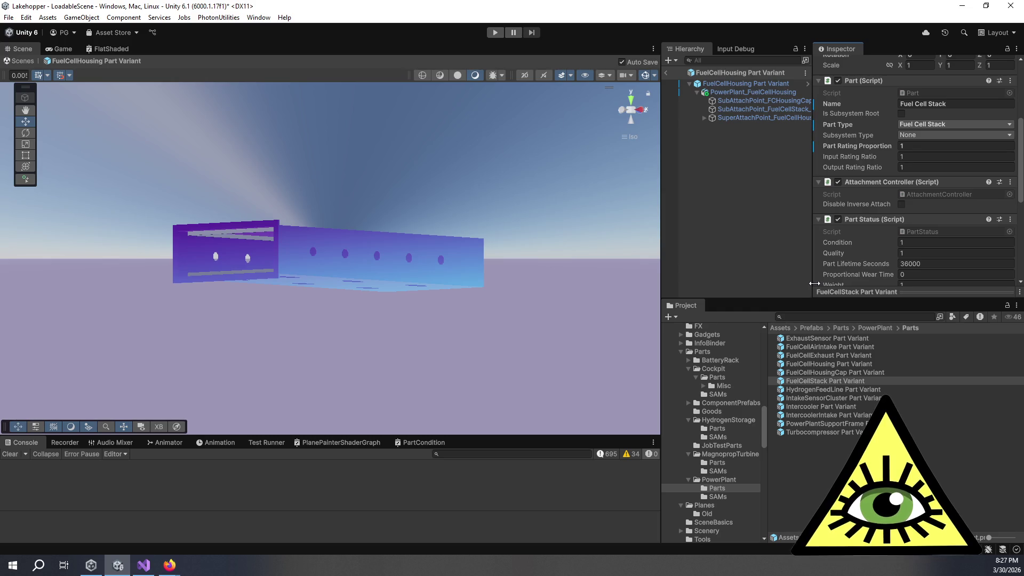
{"action": "left_click", "coordinate": [928, 265]}
{"action": "left_click", "coordinate": [929, 265]}
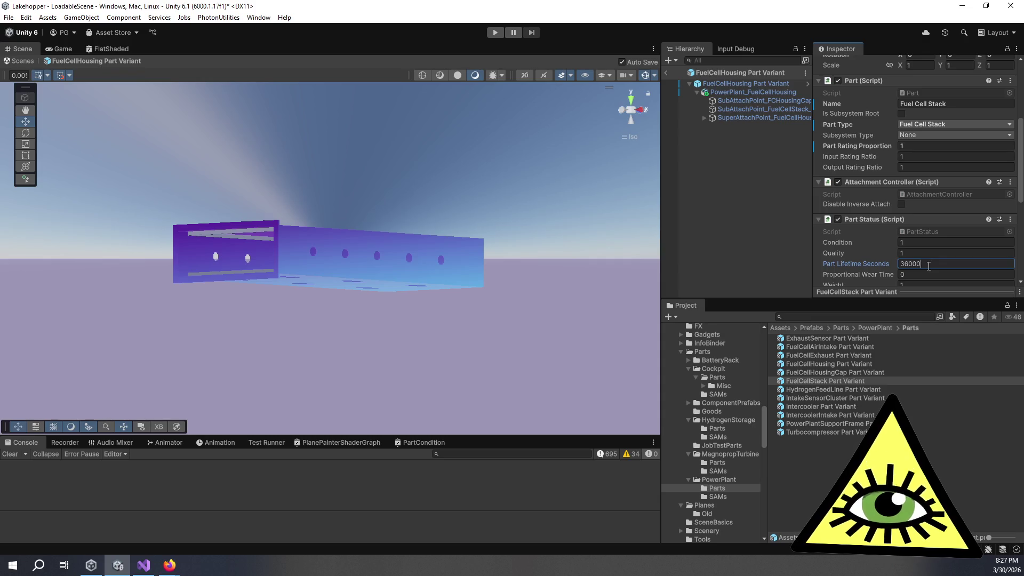
{"action": "key", "text": "Left"}
{"action": "key", "text": "Left"}
{"action": "key", "text": "Left"}
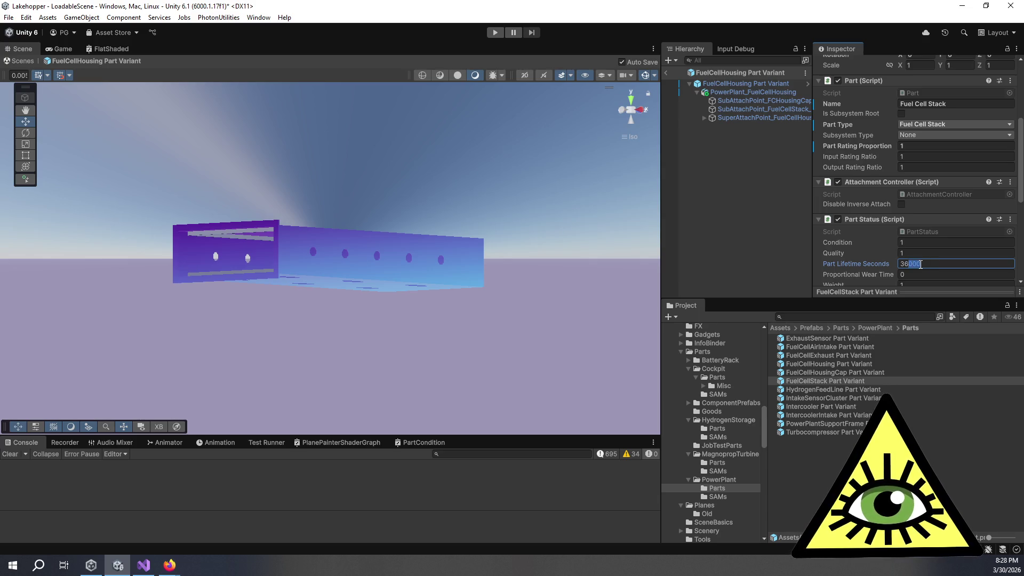
{"action": "double_click", "coordinate": [924, 263]}
{"action": "left_click", "coordinate": [909, 260]}
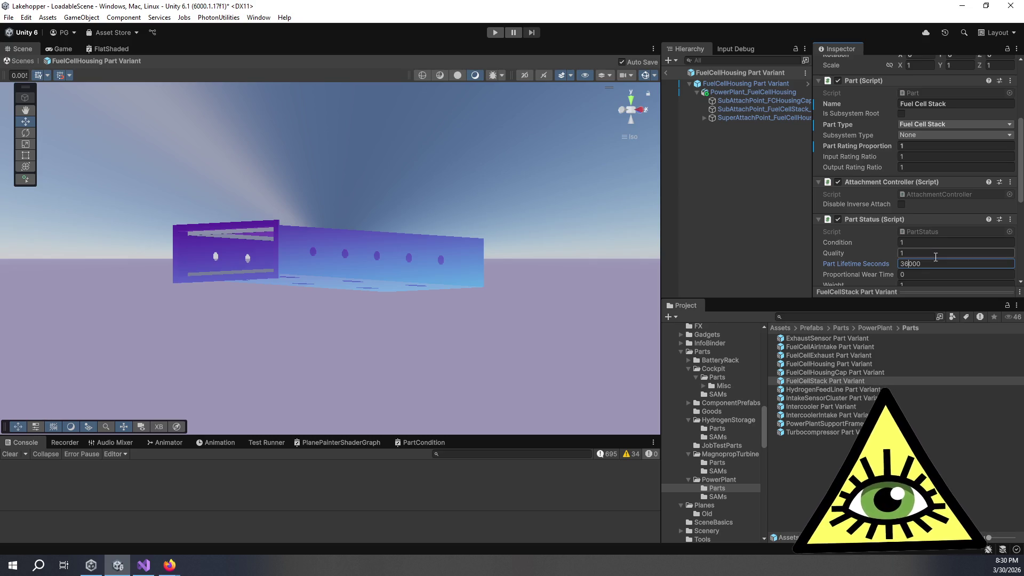
{"action": "left_click", "coordinate": [934, 265]}
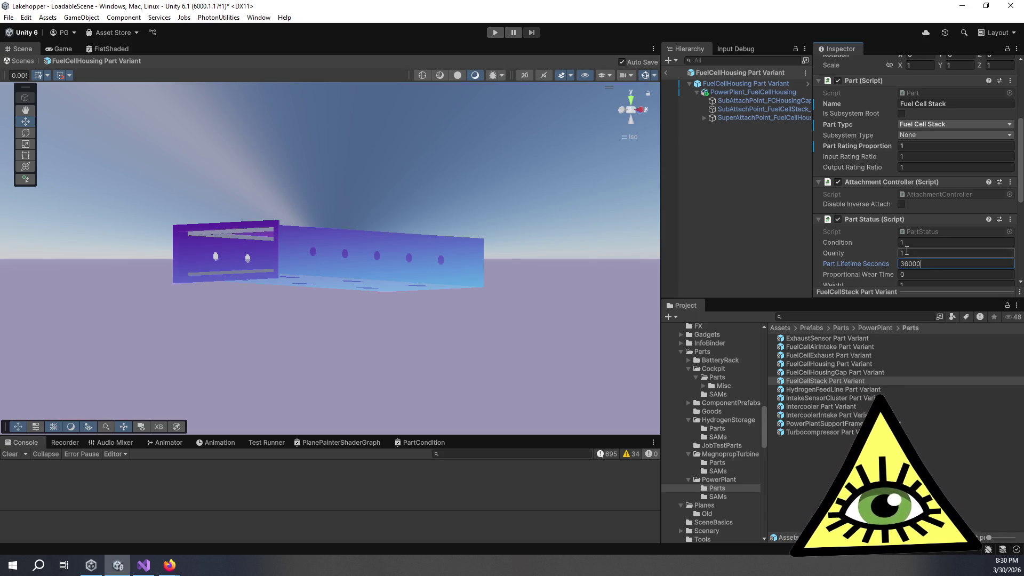
{"action": "scroll", "coordinate": [876, 242], "scroll_direction": "down", "scroll_amount": 3}
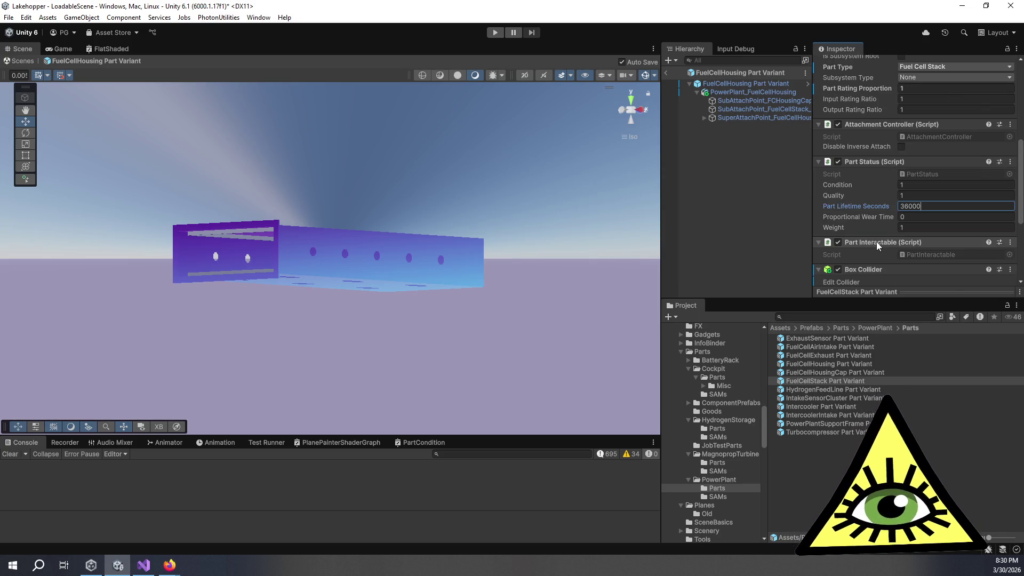
- Open the FuelCellStack Part Variant prefab, select its 36000 lifetime, and switch to the Desmos graph
{"action": "double_click", "coordinate": [866, 380]}
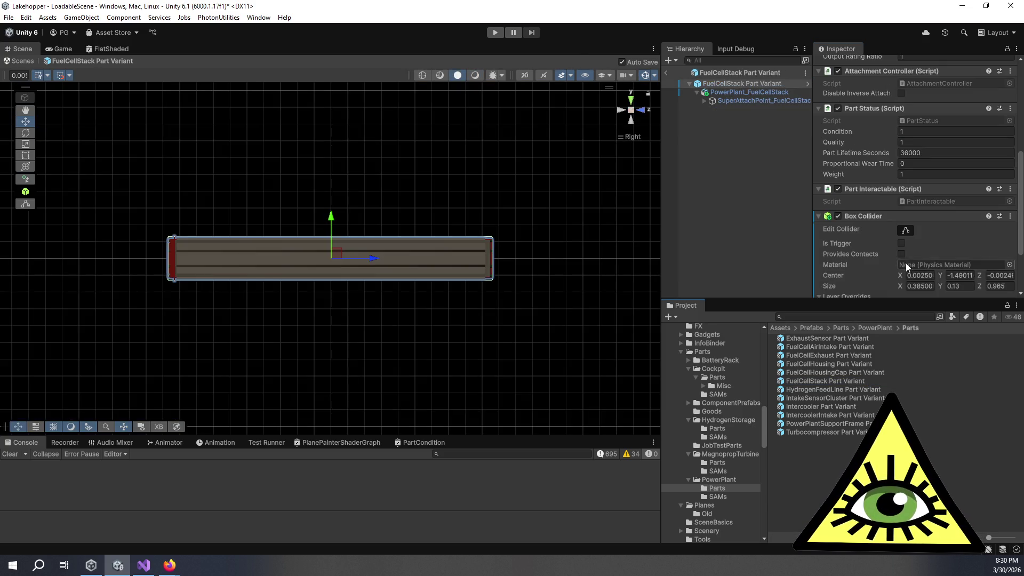
{"action": "left_click", "coordinate": [873, 154]}
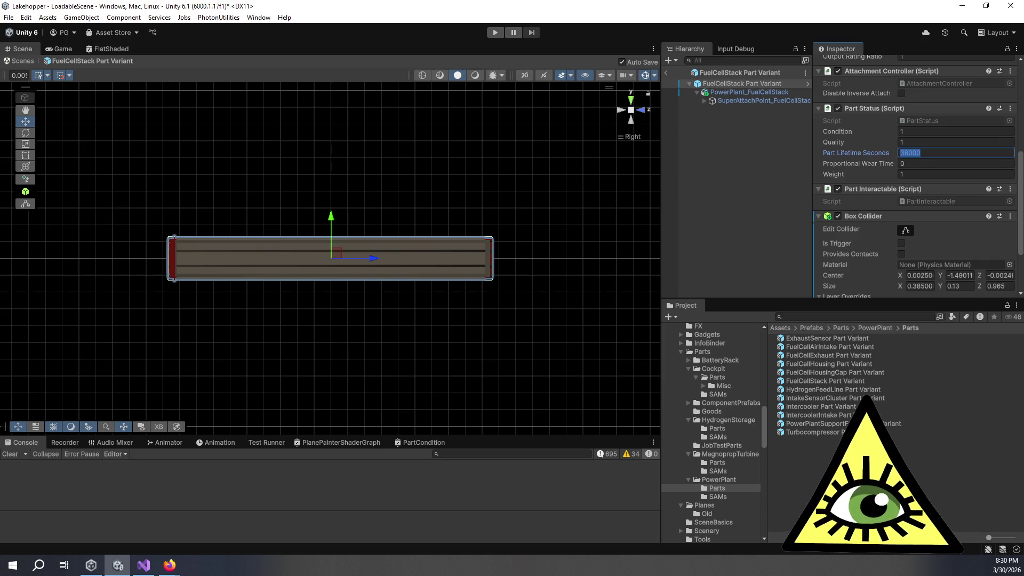
{"action": "key", "text": "alt+Tab"}
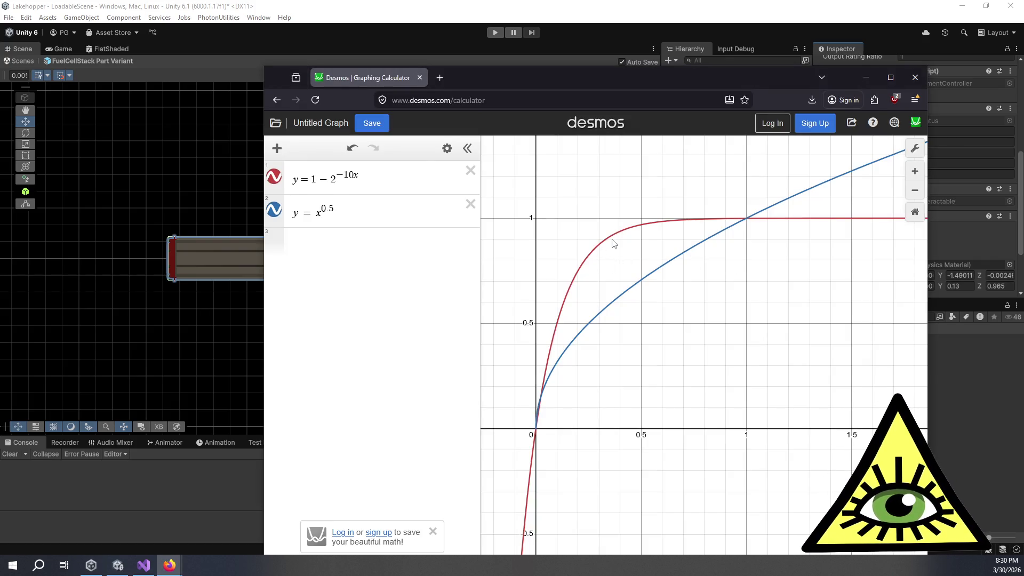
- Trace the red curve y = 1 − 2^(−10x) to x ≈ 0.22 (y ≈ 0.78), then return to Unity
{"action": "left_click", "coordinate": [667, 224]}
{"action": "mouse_move", "coordinate": [667, 227]}
{"action": "left_mouse_down"}
{"action": "mouse_move", "coordinate": [611, 244]}
{"action": "mouse_move", "coordinate": [587, 267]}
{"action": "left_mouse_up"}
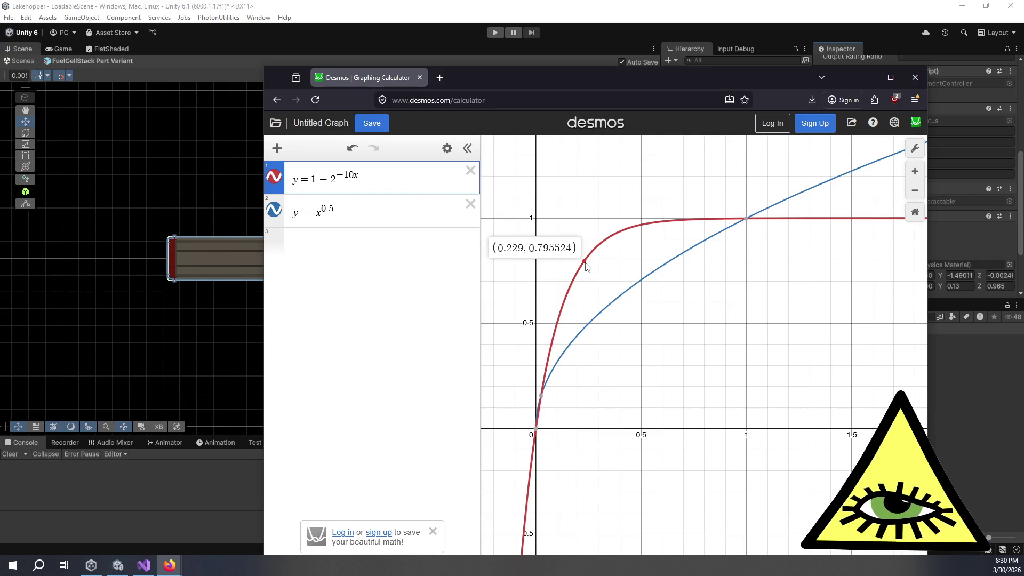
{"action": "left_click_drag", "start_coordinate": [587, 266], "coordinate": [584, 268]}
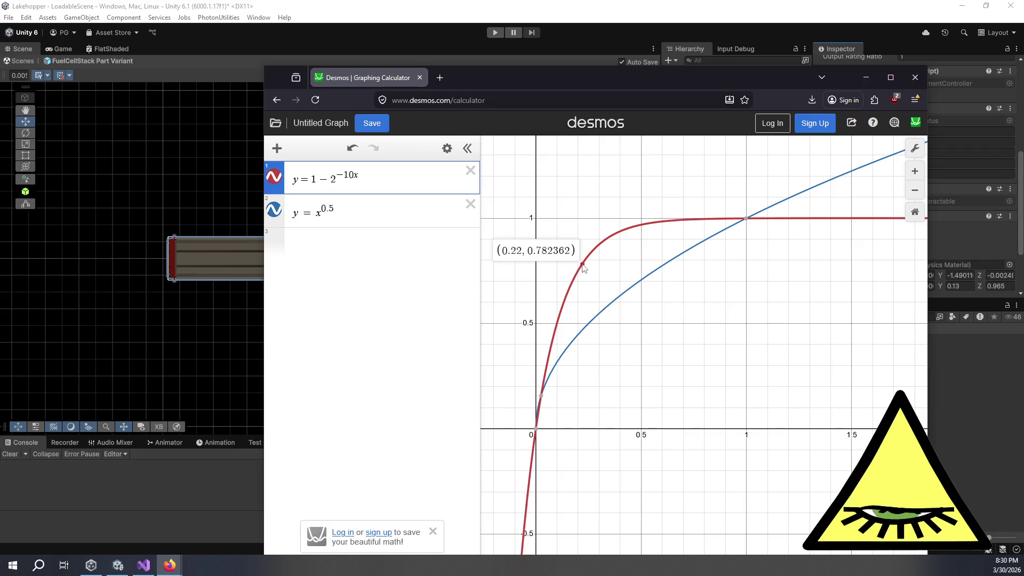
{"action": "left_click_drag", "start_coordinate": [583, 267], "coordinate": [584, 268]}
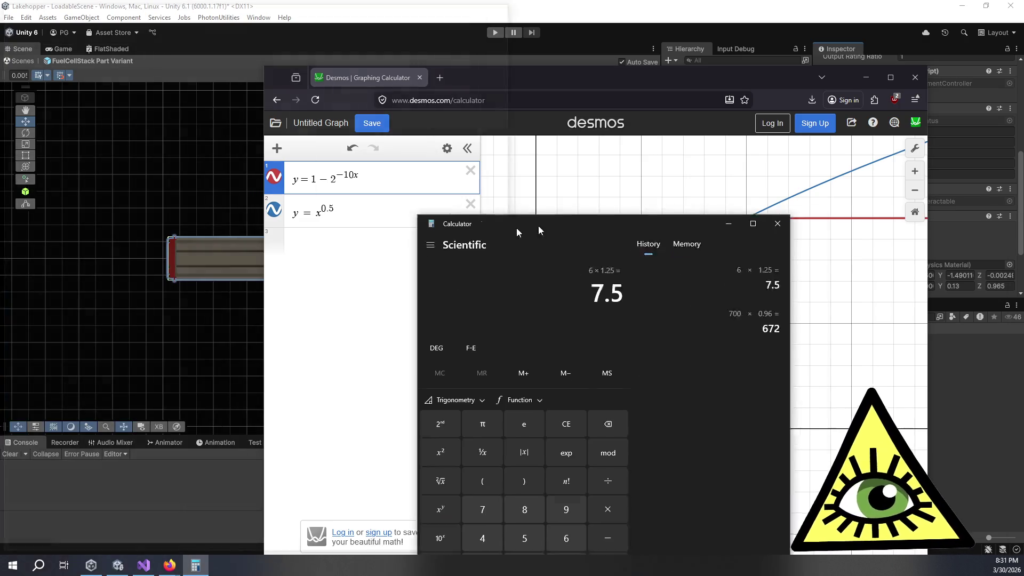
{"action": "left_click_drag", "start_coordinate": [538, 225], "coordinate": [587, 223]}
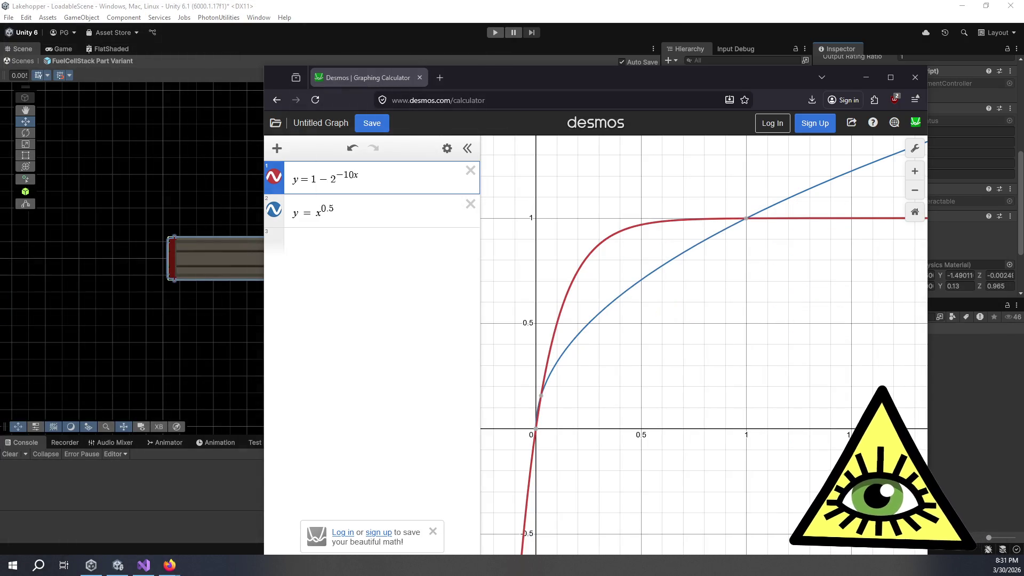
{"action": "left_click", "coordinate": [323, 32]}
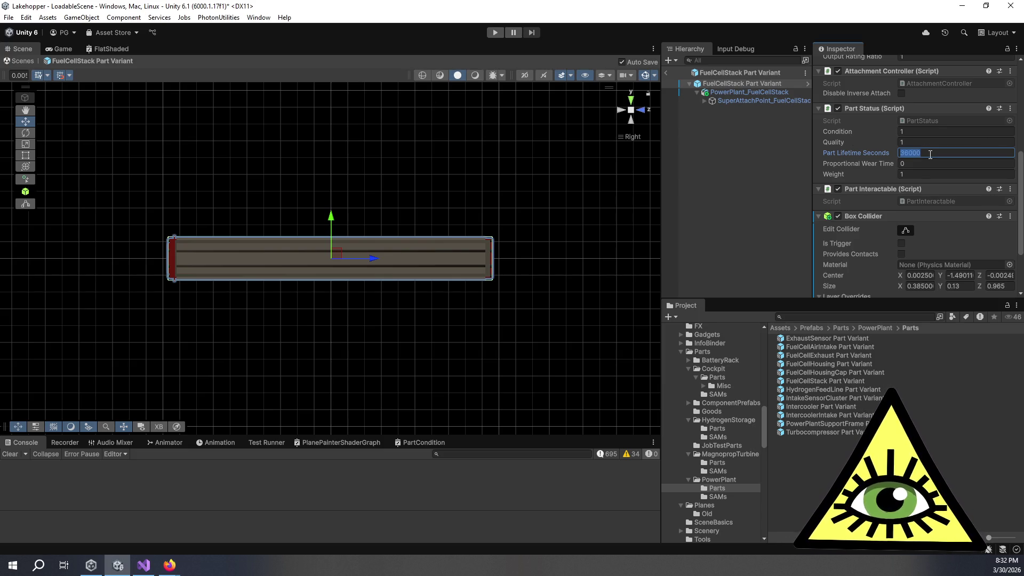
- Change the FuelCellStack Part Variant's Part Lifetime Seconds from 36000 to 27000
{"action": "type", "text": "7000"}
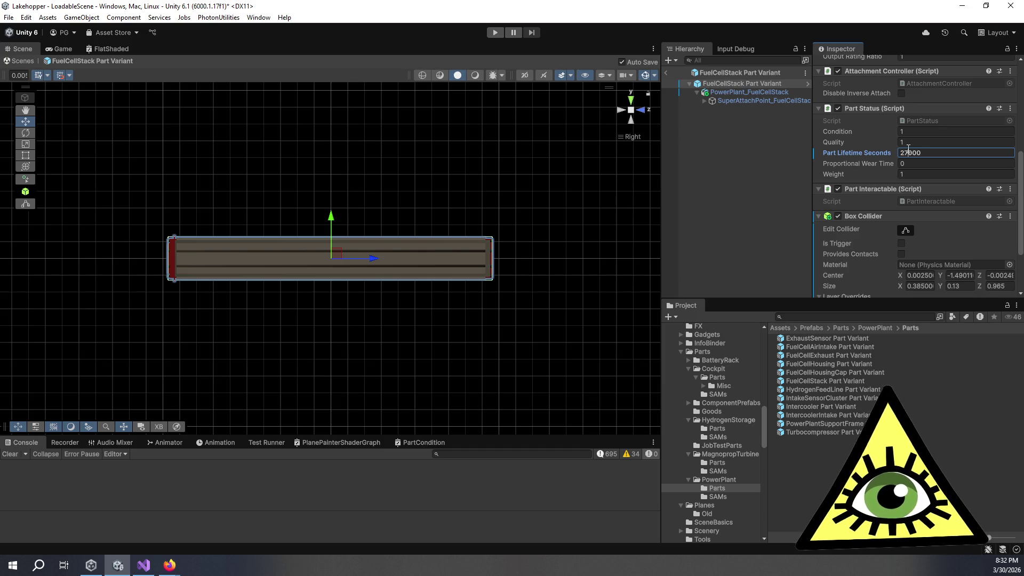
{"action": "double_click", "coordinate": [916, 152]}
{"action": "left_click", "coordinate": [907, 153]}
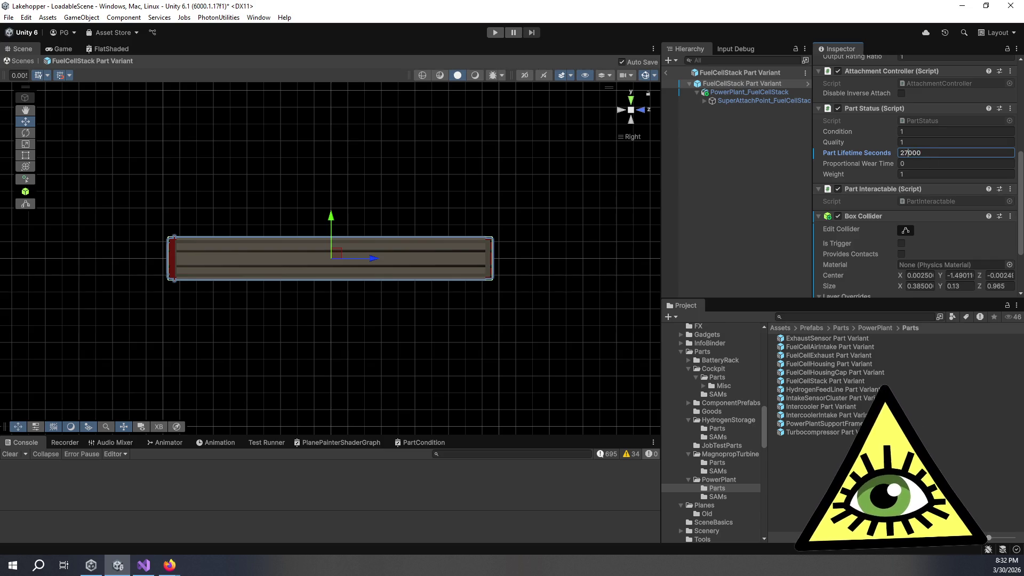
{"action": "key", "text": "alt+Tab"}
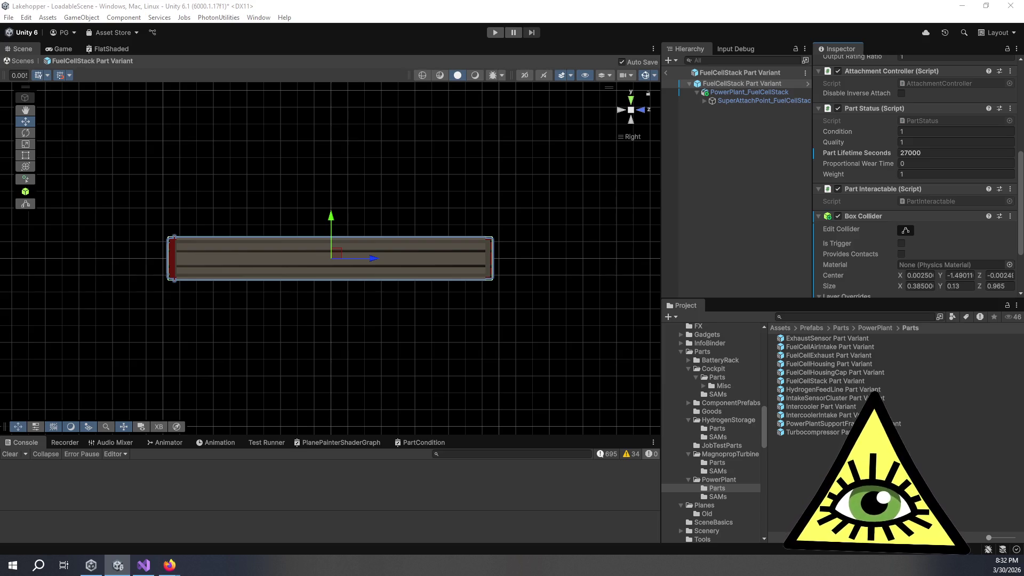
- Reselect the FuelCellStack Part Variant root object and scroll through its Inspector
{"action": "left_click", "coordinate": [765, 205]}
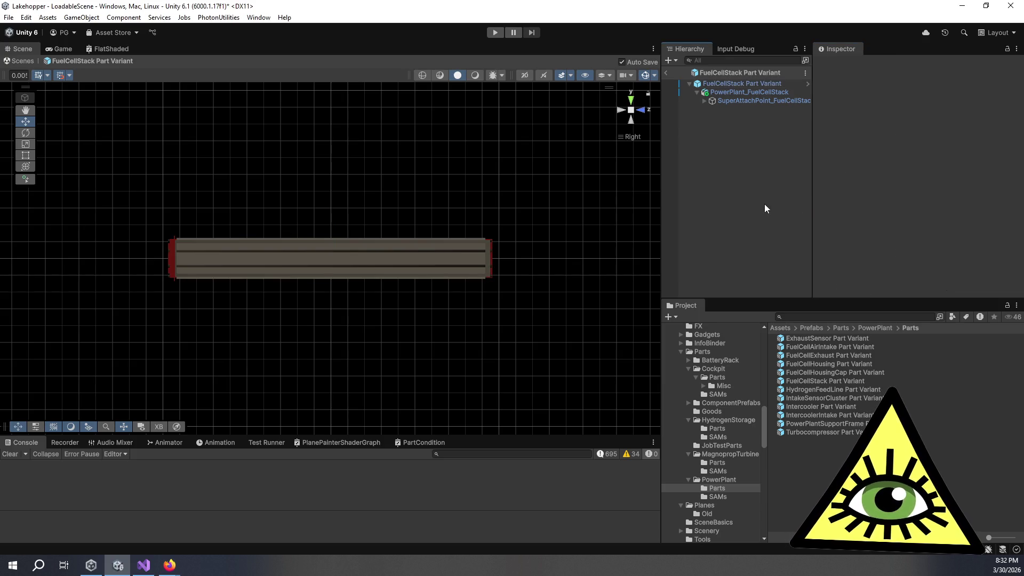
{"action": "left_click", "coordinate": [740, 84]}
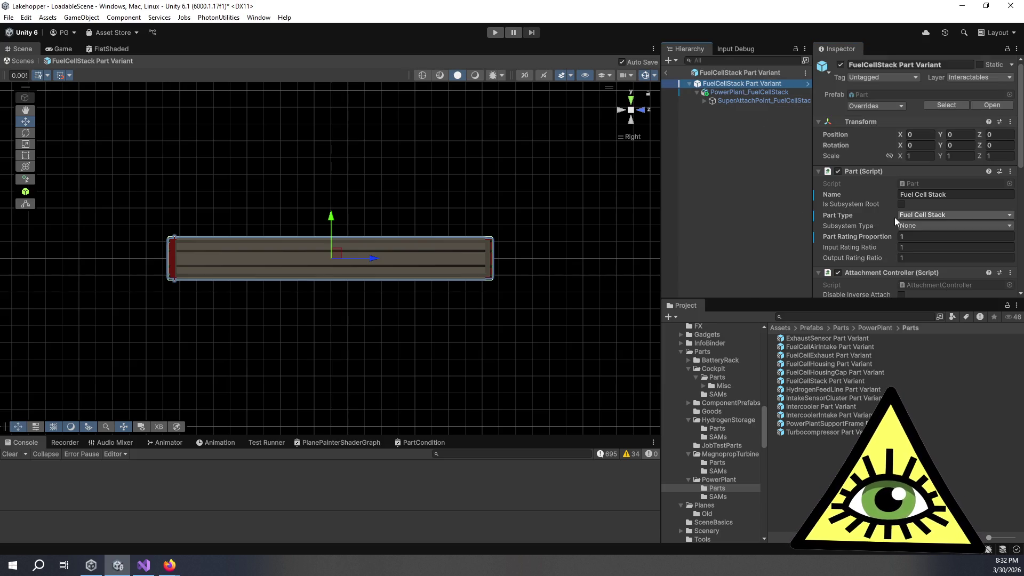
{"action": "scroll", "coordinate": [923, 241], "scroll_direction": "down", "scroll_amount": 1}
{"action": "scroll", "coordinate": [923, 241], "scroll_direction": "down", "scroll_amount": 3}
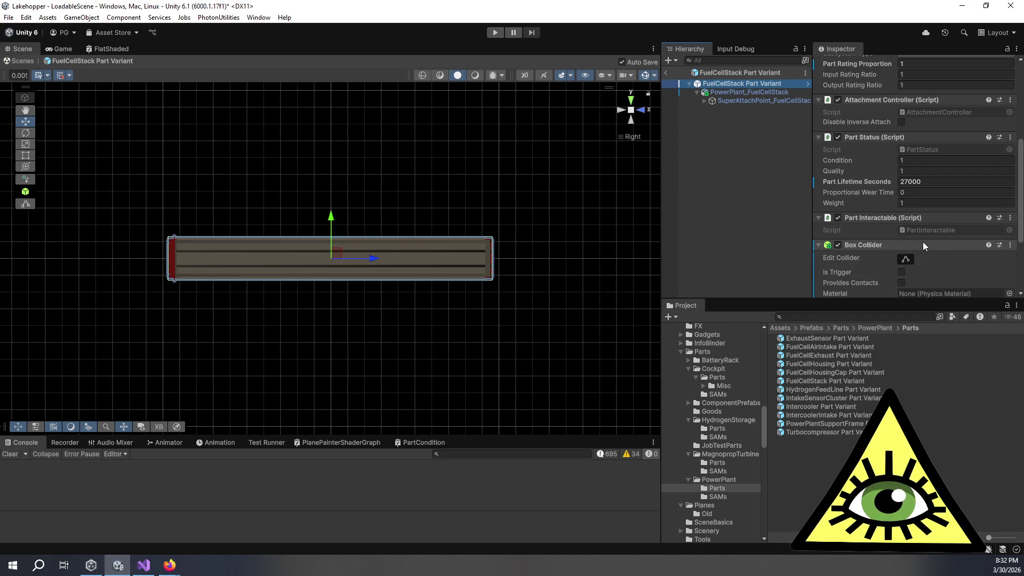
- Set the ExhaustSensor Part Variant's Part Lifetime Seconds to 38000, then open FuelCellAirIntake Part Variant
{"action": "double_click", "coordinate": [835, 340]}
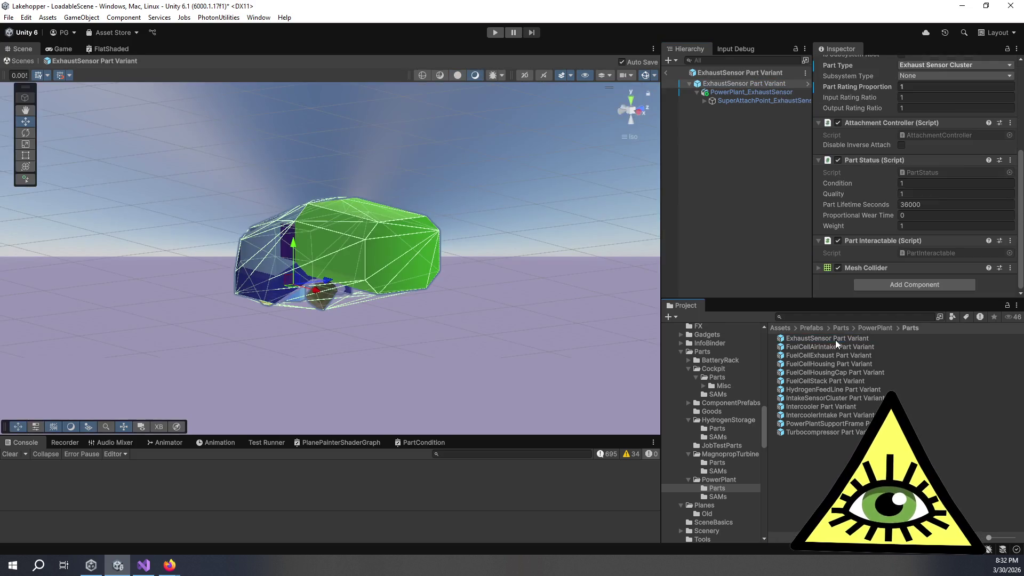
{"action": "left_click", "coordinate": [937, 204]}
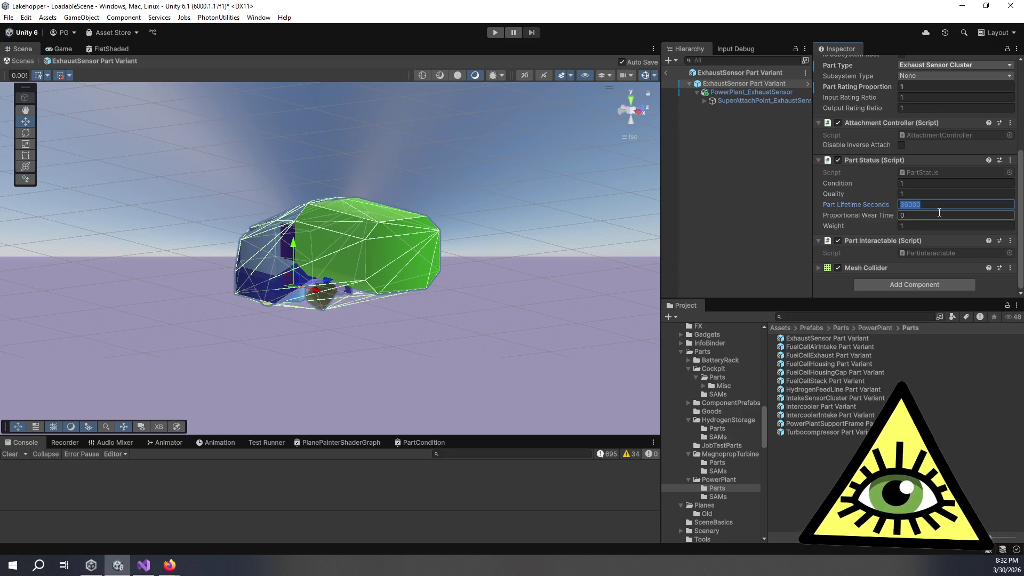
{"action": "left_click", "coordinate": [930, 215]}
{"action": "left_click", "coordinate": [910, 203]}
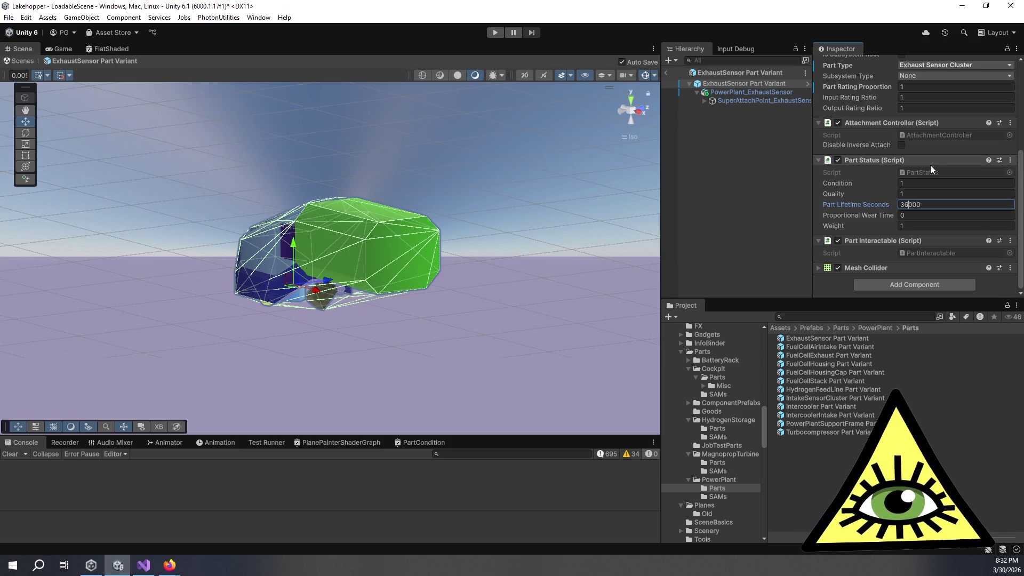
{"action": "type", "text": "8"}
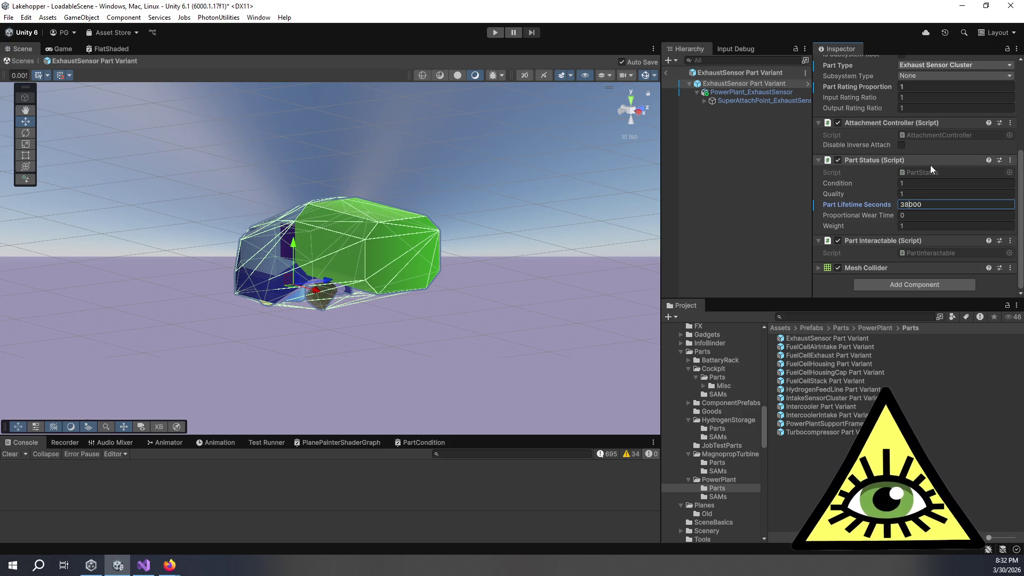
{"action": "double_click", "coordinate": [846, 347]}
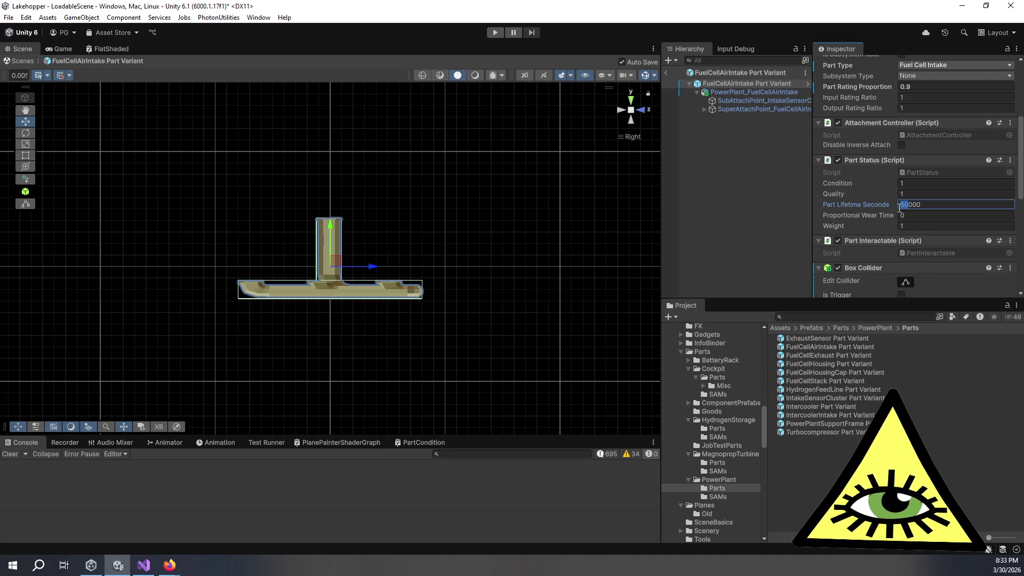
- Change the FuelCellAirIntake Part Variant's Part Lifetime Seconds from 36000 to 72000
{"action": "type", "text": "72"}
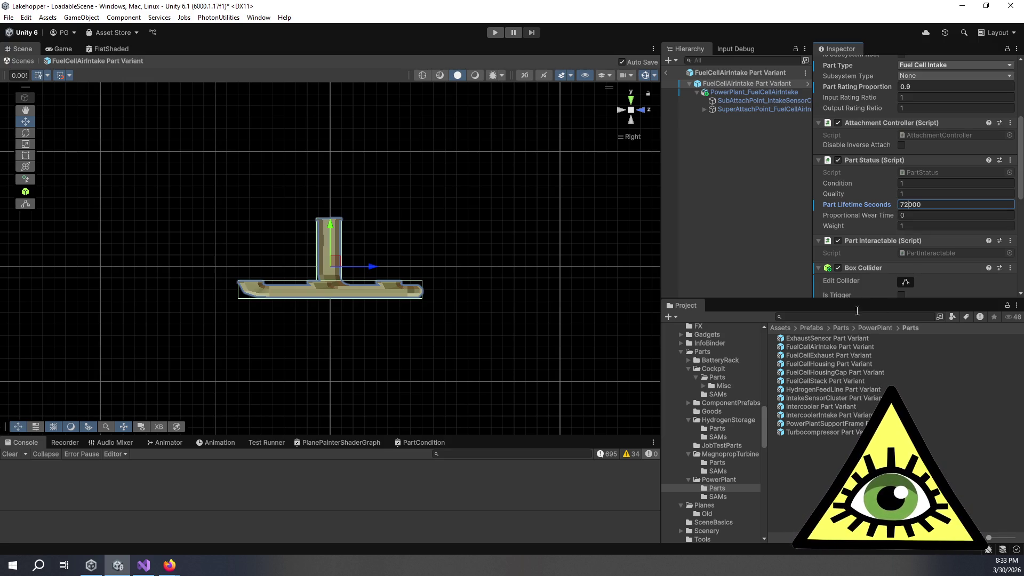
{"action": "scroll", "coordinate": [853, 267], "scroll_direction": "up", "scroll_amount": 2}
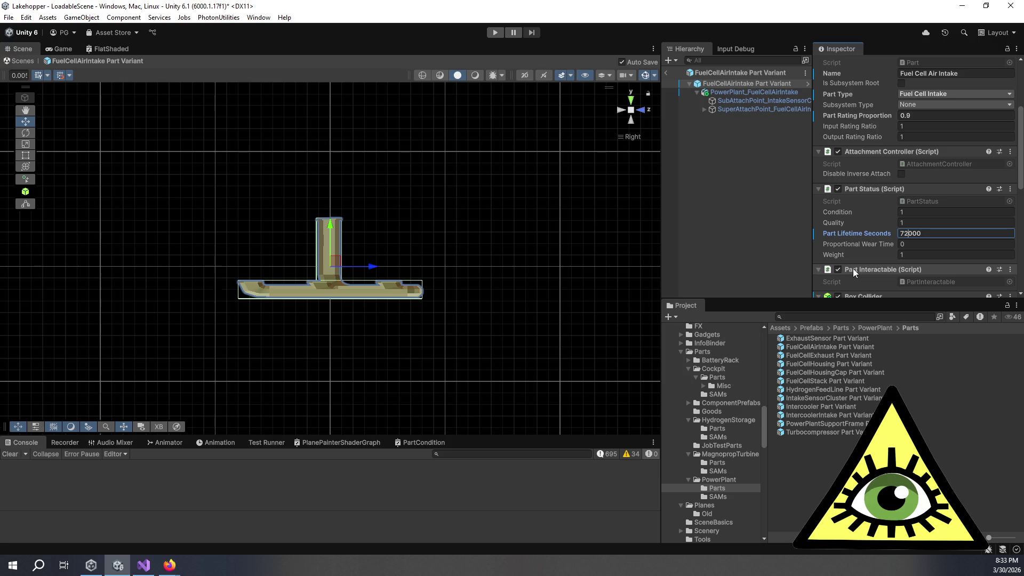
- Open FuelCellExhaust Part Variant and enter 68000 for its Part Lifetime Seconds
{"action": "left_click", "coordinate": [850, 357]}
{"action": "double_click", "coordinate": [850, 357]}
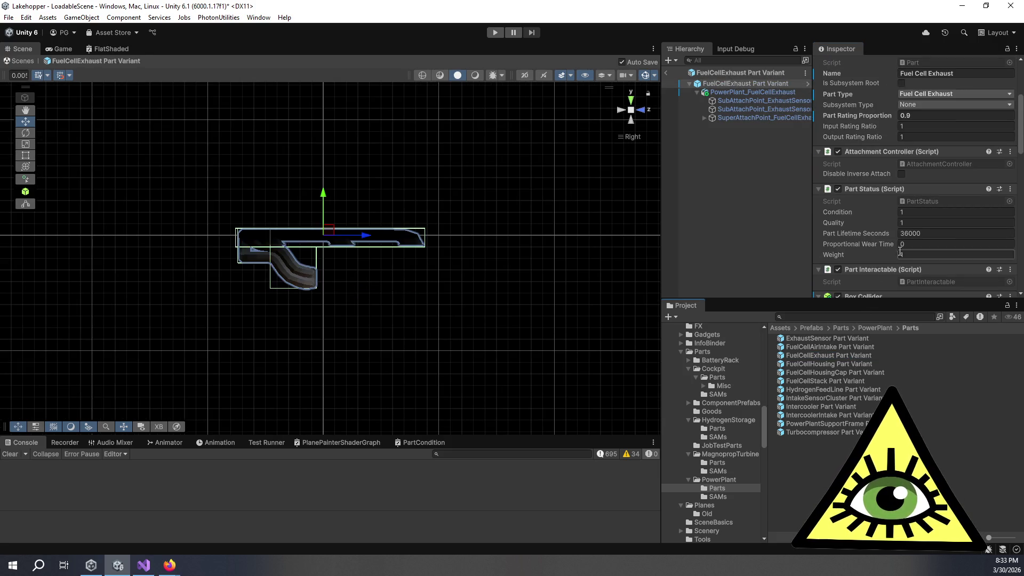
{"action": "left_click", "coordinate": [908, 234]}
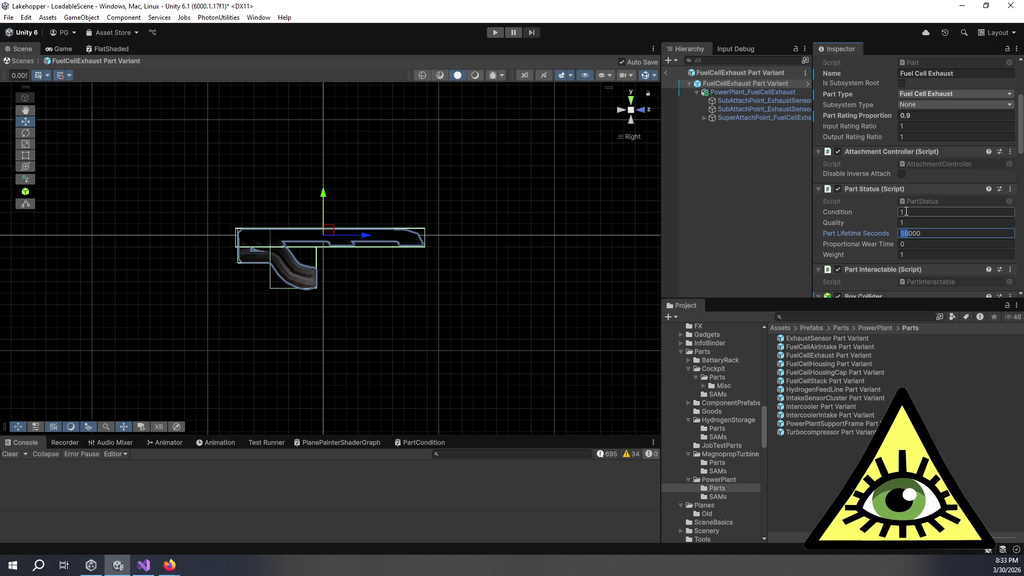
{"action": "type", "text": "6"}
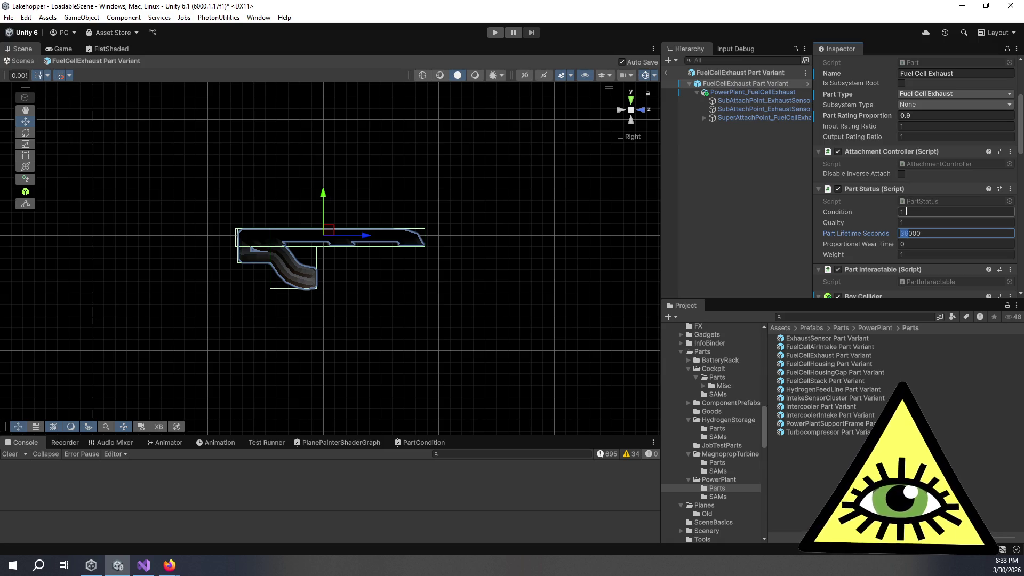
{"action": "type", "text": "8"}
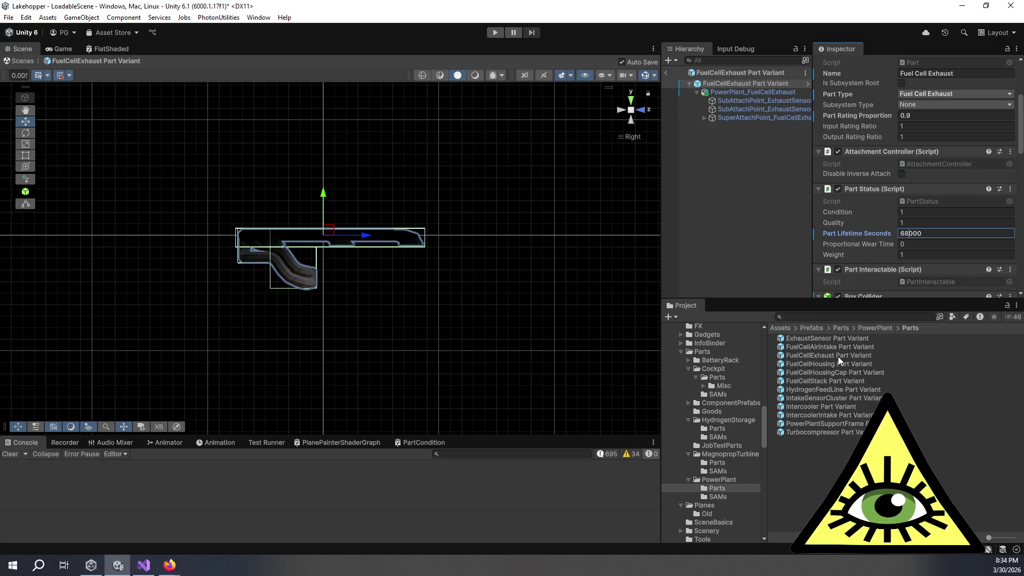
- Replace the HydrogenFeedLine Part Variant's Part Lifetime Seconds of 36000 with 44000
{"action": "left_click", "coordinate": [831, 386]}
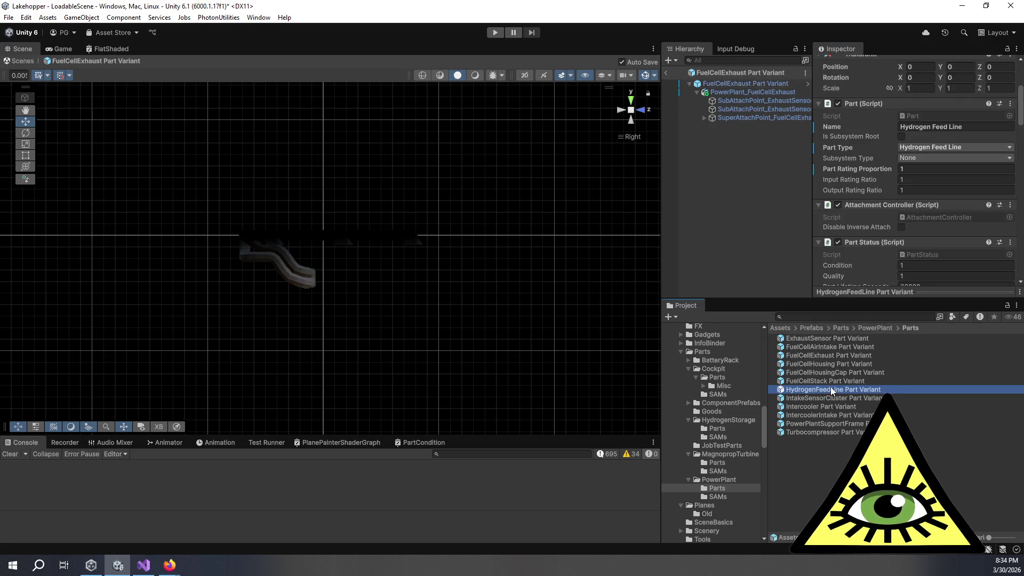
{"action": "left_click", "coordinate": [933, 229]}
{"action": "double_click", "coordinate": [934, 228]}
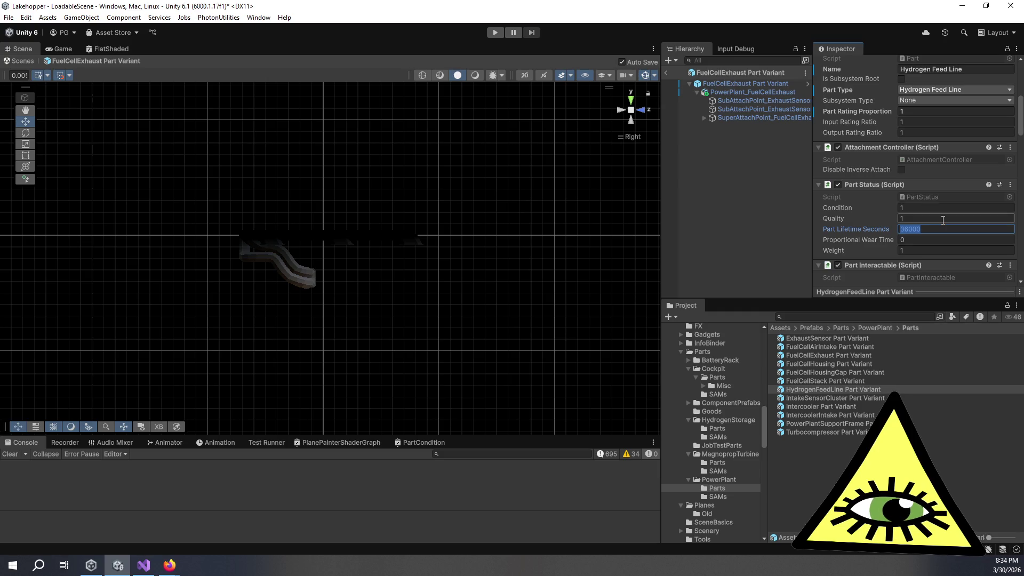
{"action": "type", "text": "44000"}
{"action": "left_click", "coordinate": [943, 219]}
{"action": "left_click", "coordinate": [848, 338]}
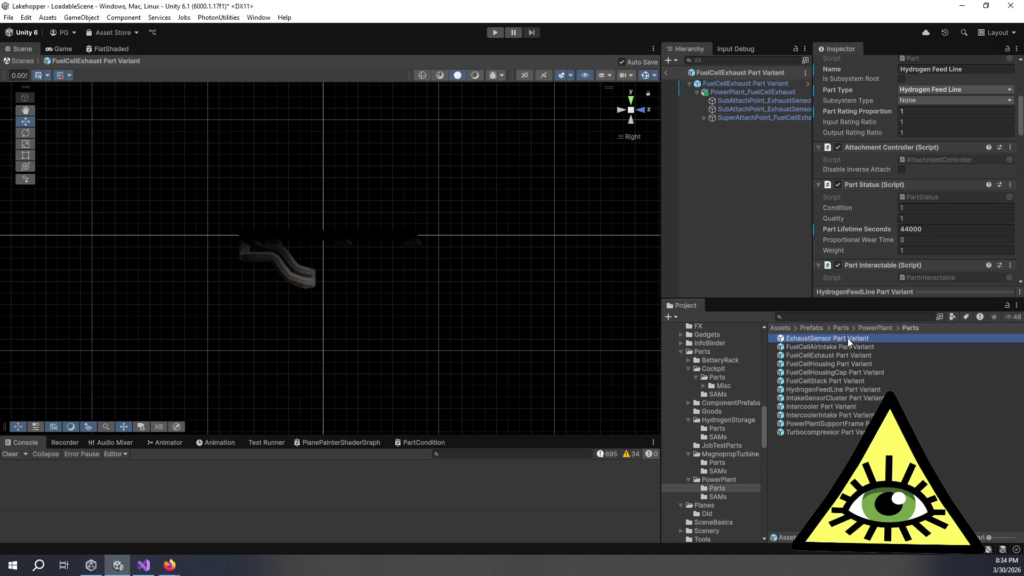
- Compare lifetimes across the Fuel Cell, Hydrogen Feed Line and Intake Sensor Cluster variants
{"action": "left_click", "coordinate": [852, 347]}
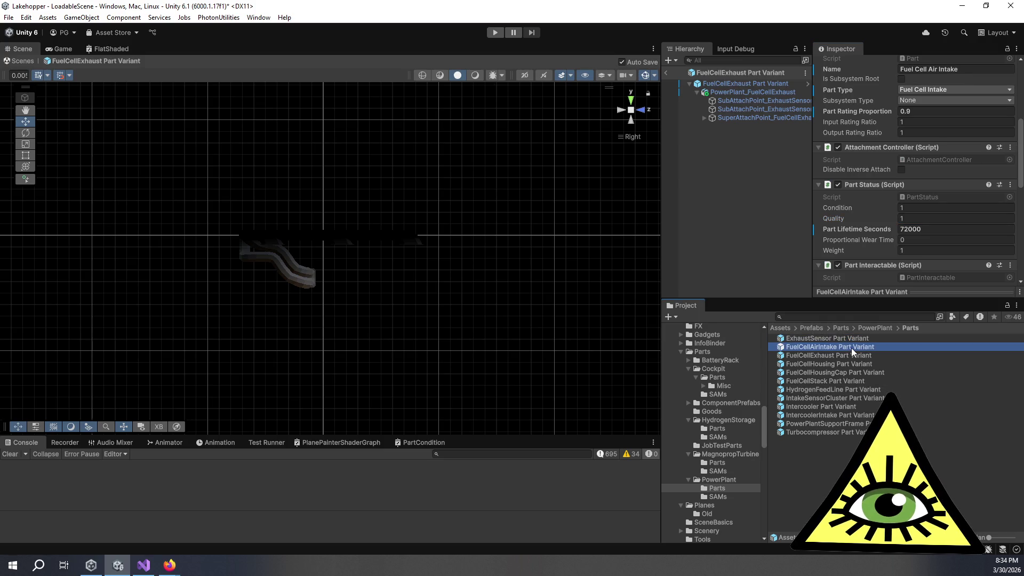
{"action": "left_click", "coordinate": [858, 355]}
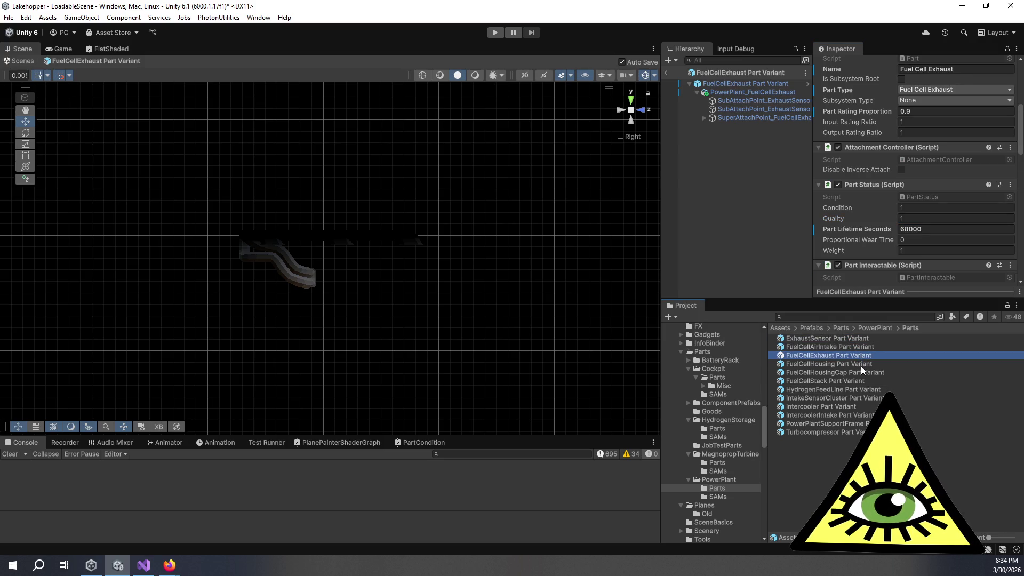
{"action": "left_click", "coordinate": [861, 366]}
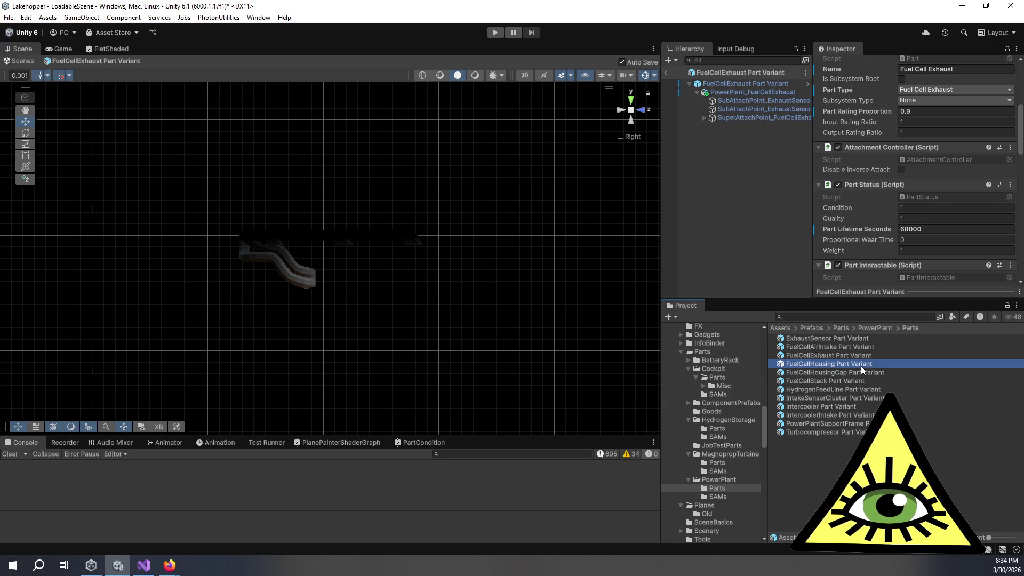
{"action": "left_click", "coordinate": [866, 373]}
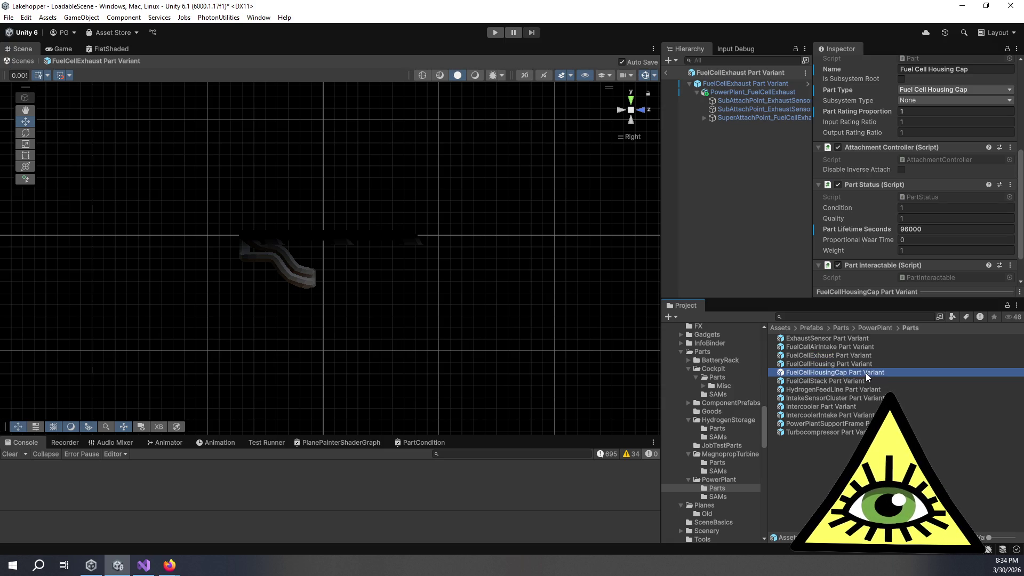
{"action": "left_click", "coordinate": [856, 363]}
{"action": "left_click", "coordinate": [861, 373]}
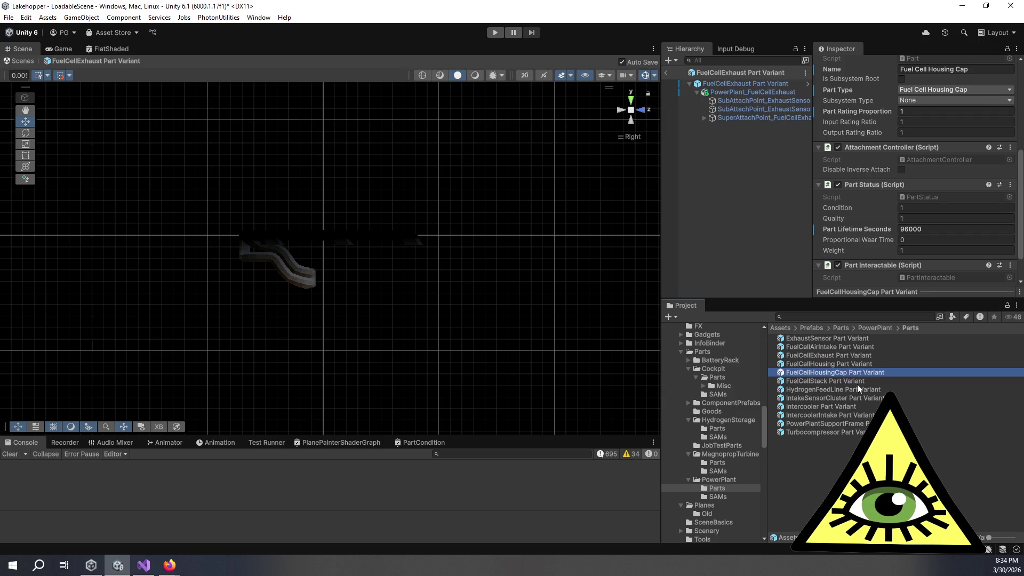
{"action": "left_click", "coordinate": [844, 363]}
{"action": "left_click", "coordinate": [841, 355]}
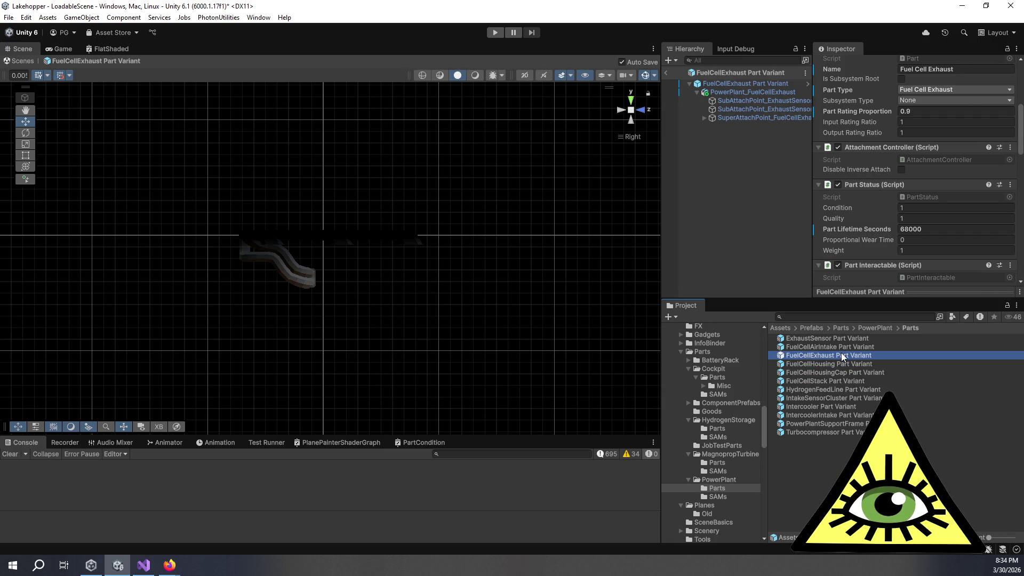
{"action": "left_click", "coordinate": [847, 381]}
{"action": "left_click", "coordinate": [853, 391]}
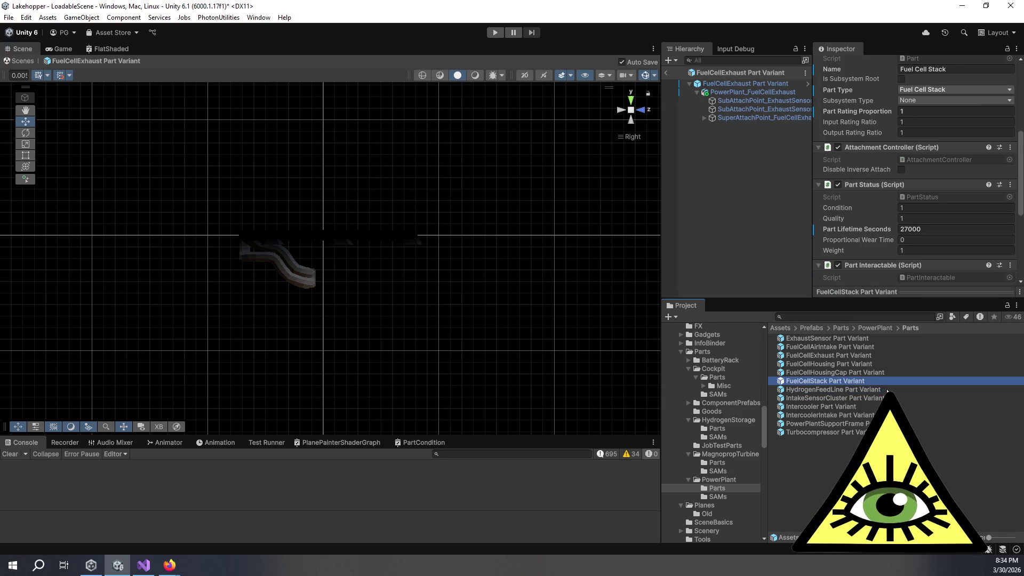
{"action": "left_click", "coordinate": [883, 398]}
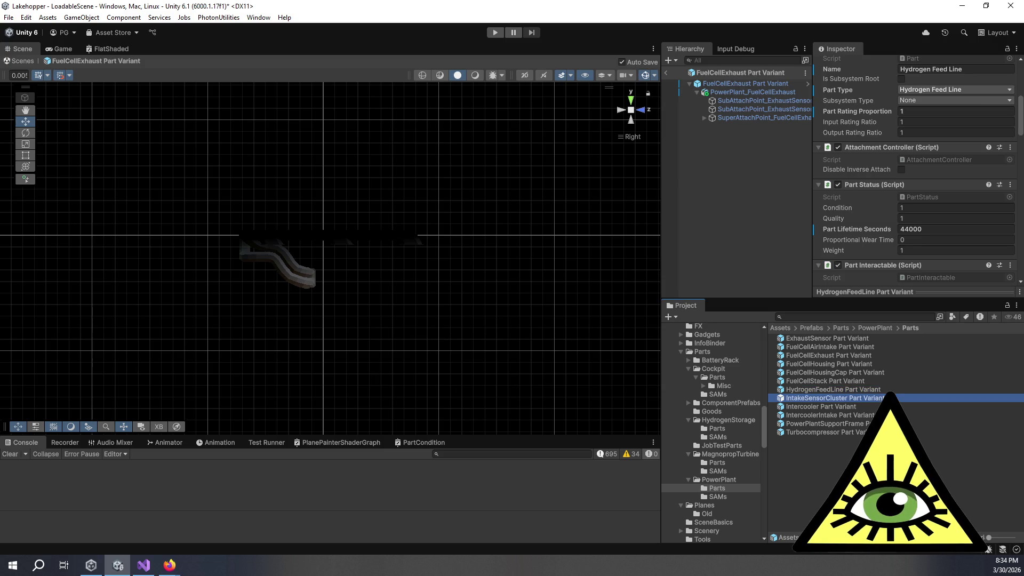
{"action": "left_click", "coordinate": [880, 390]}
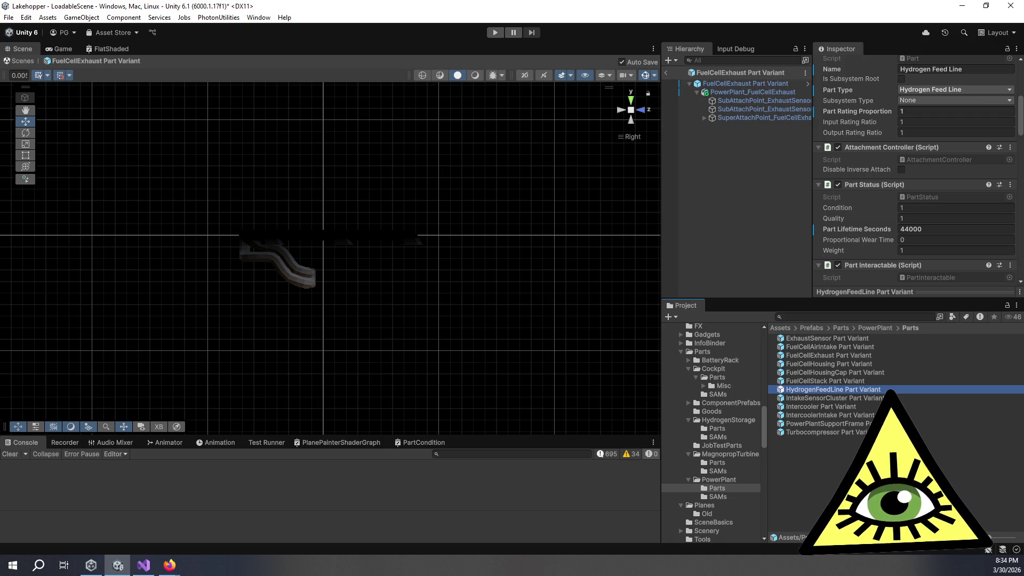
- Show the ExhaustSensor Part Variant and select its 38000 Part Lifetime Seconds value
{"action": "key", "text": "Down"}
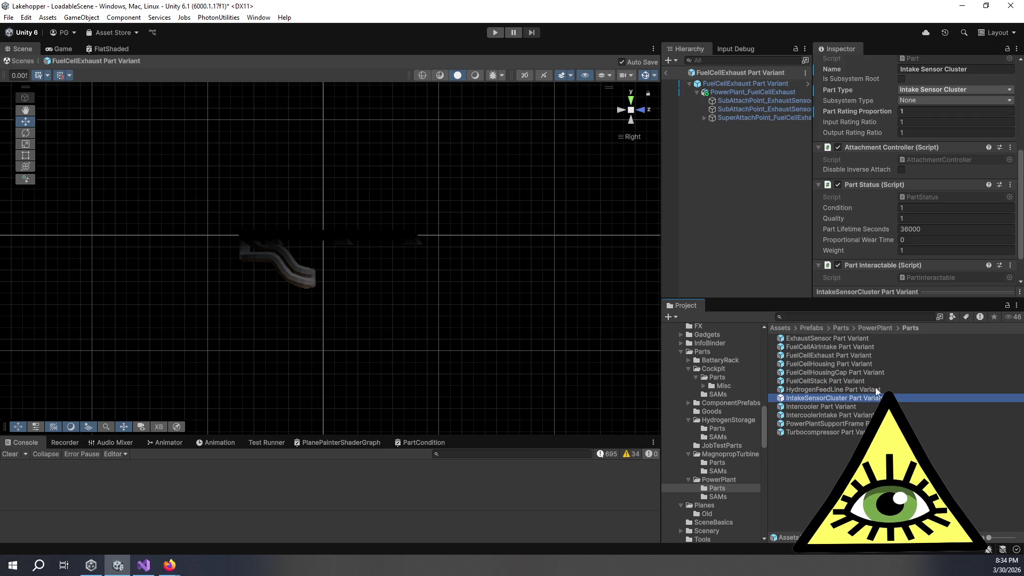
{"action": "left_click", "coordinate": [837, 338]}
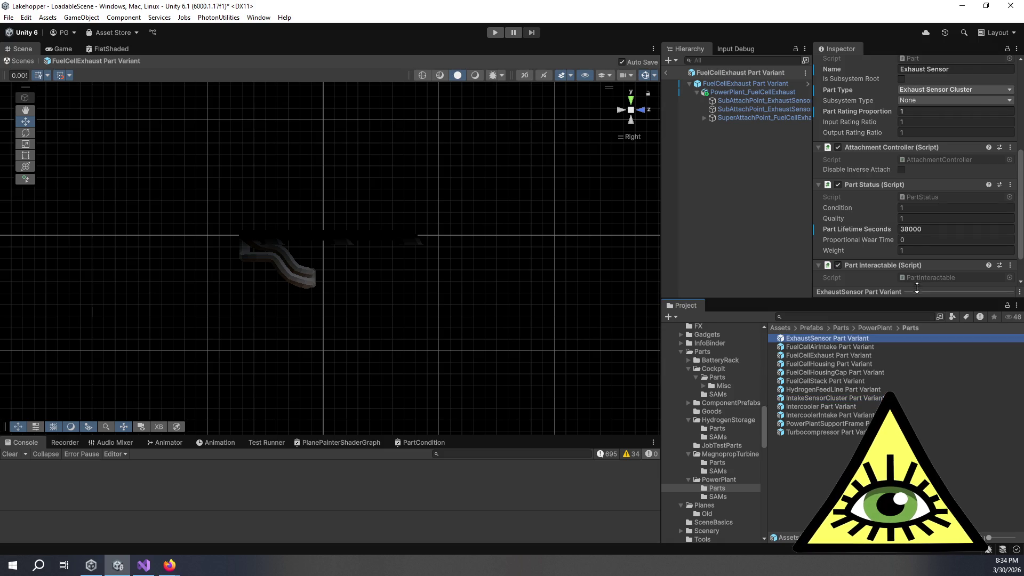
{"action": "left_click", "coordinate": [932, 229]}
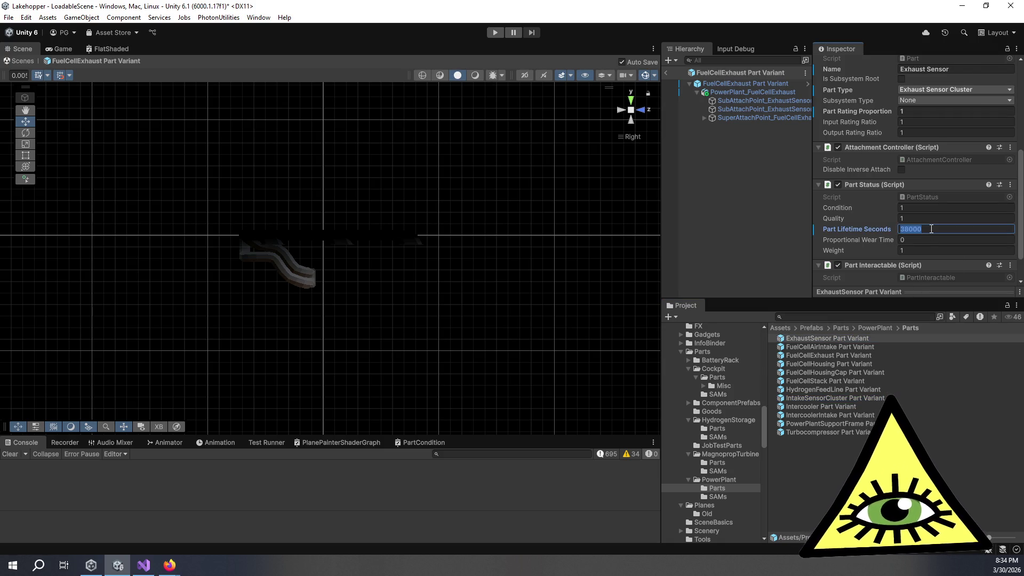
- Change the ExhaustSensor Part Variant's Part Lifetime Seconds from 38000 to 28000
{"action": "type", "text": "28000"}
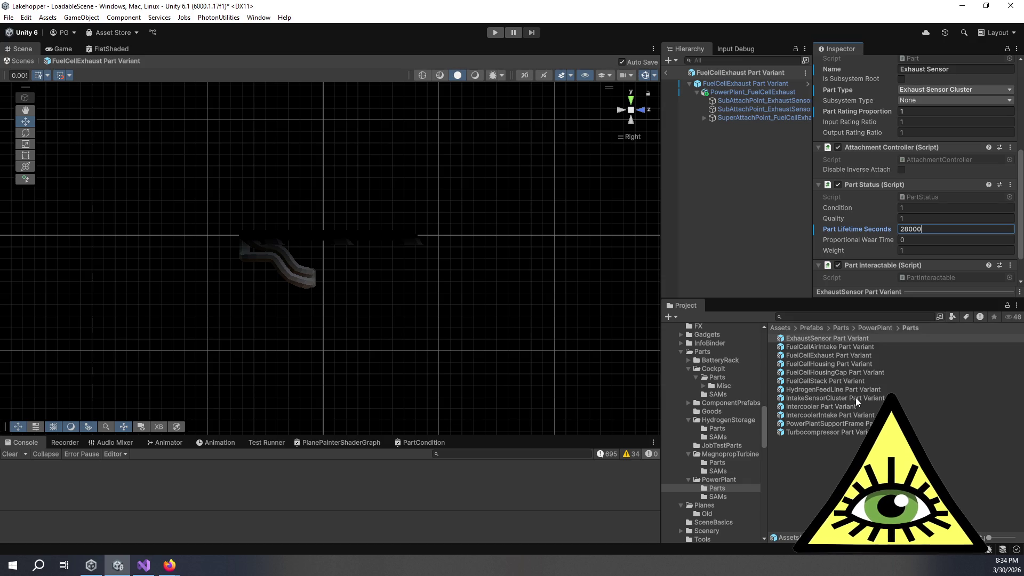
{"action": "left_click", "coordinate": [856, 398]}
- Set the IntakeSensorCluster Part Variant's Part Lifetime Seconds to 48000
{"action": "left_click", "coordinate": [927, 229]}
{"action": "type", "text": "36000"}
{"action": "key", "text": "ctrl+a"}
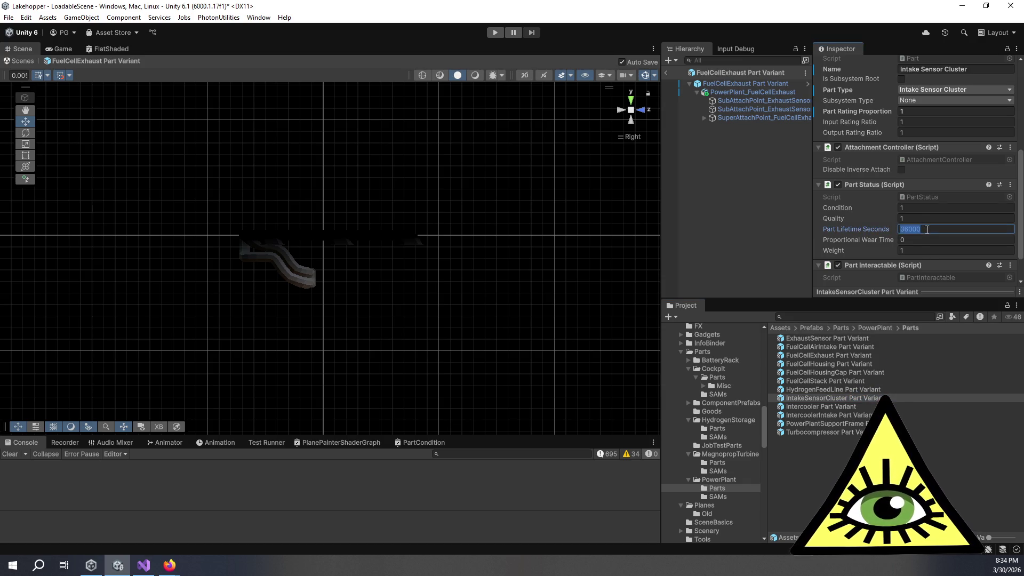
{"action": "type", "text": "48"}
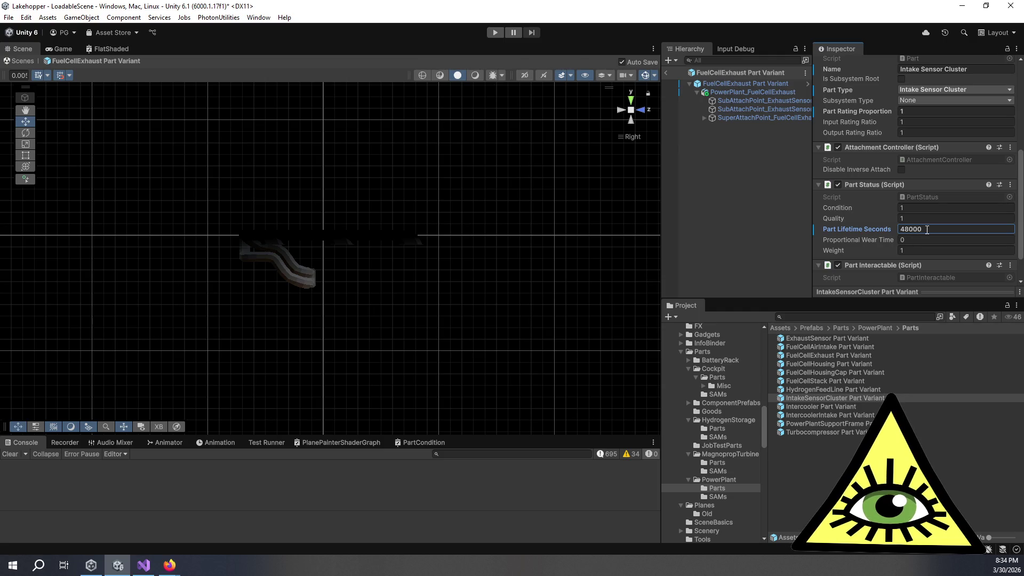
- Review other variants' lifetimes, confirming Intake Sensor Cluster at 48000 and Fuel Cell Exhaust at 68000
{"action": "left_click", "coordinate": [853, 381]}
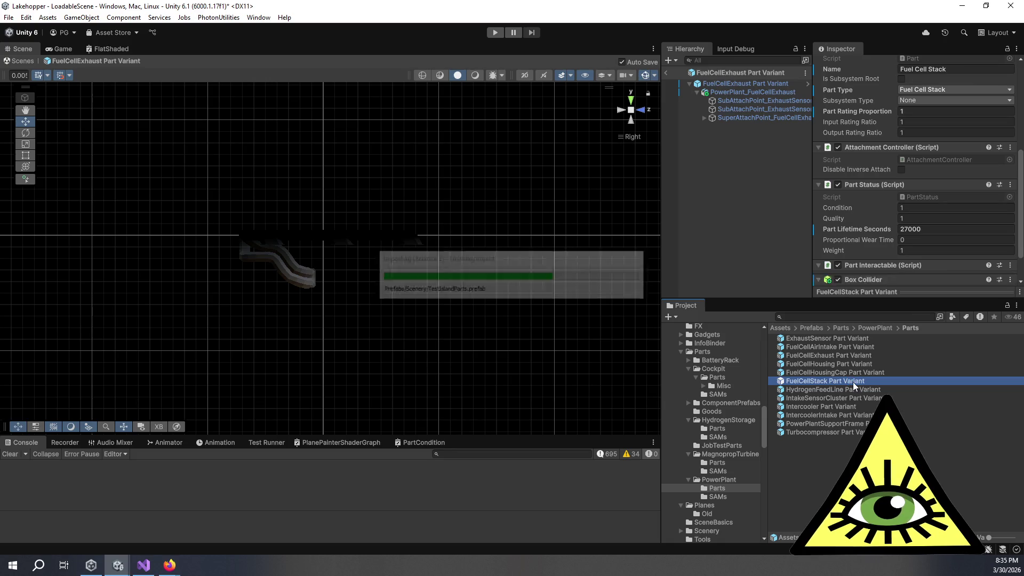
{"action": "left_click", "coordinate": [868, 389]}
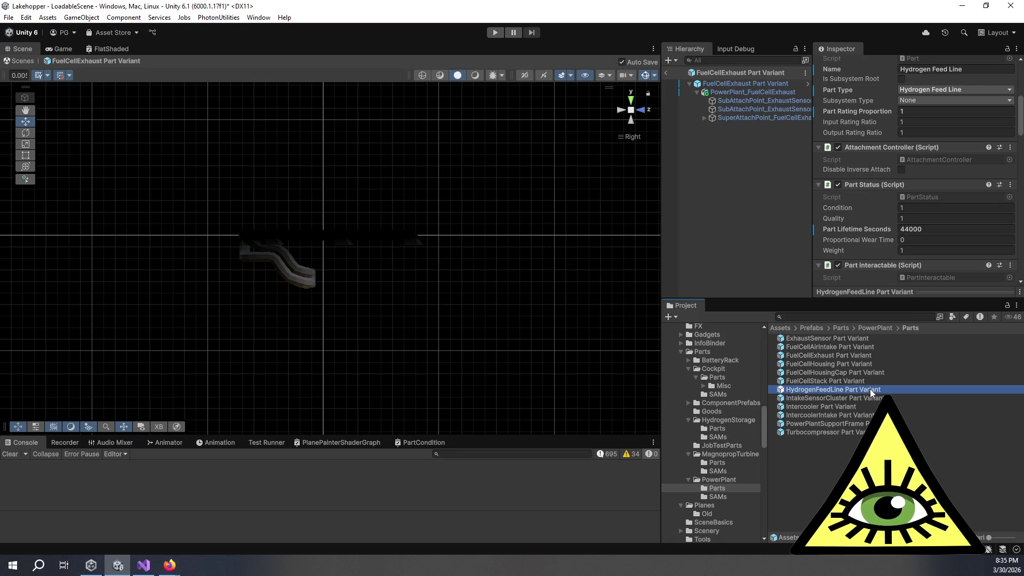
{"action": "left_click", "coordinate": [880, 397]}
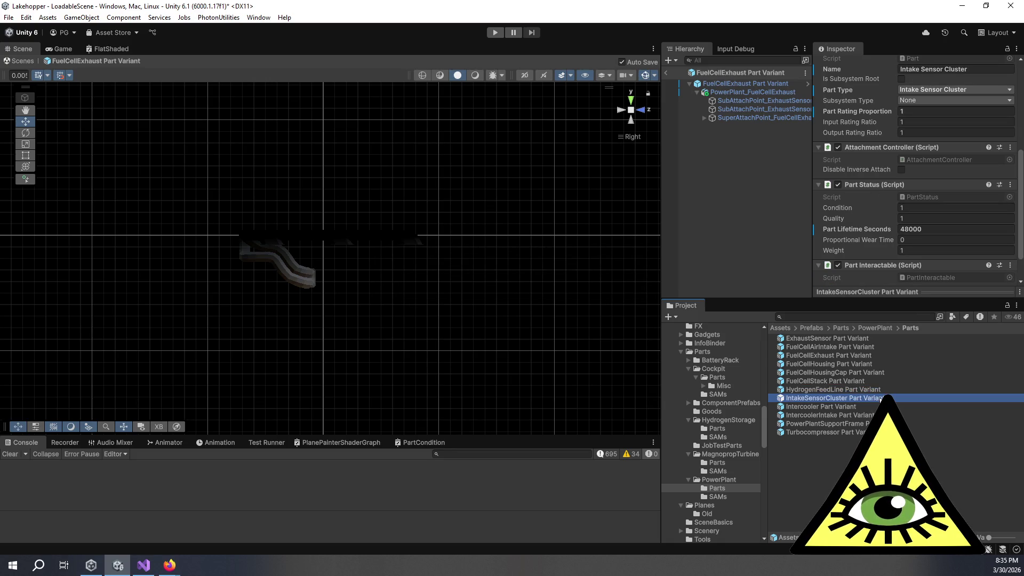
{"action": "left_click", "coordinate": [865, 370]}
{"action": "left_click", "coordinate": [861, 363]}
{"action": "left_click", "coordinate": [859, 354]}
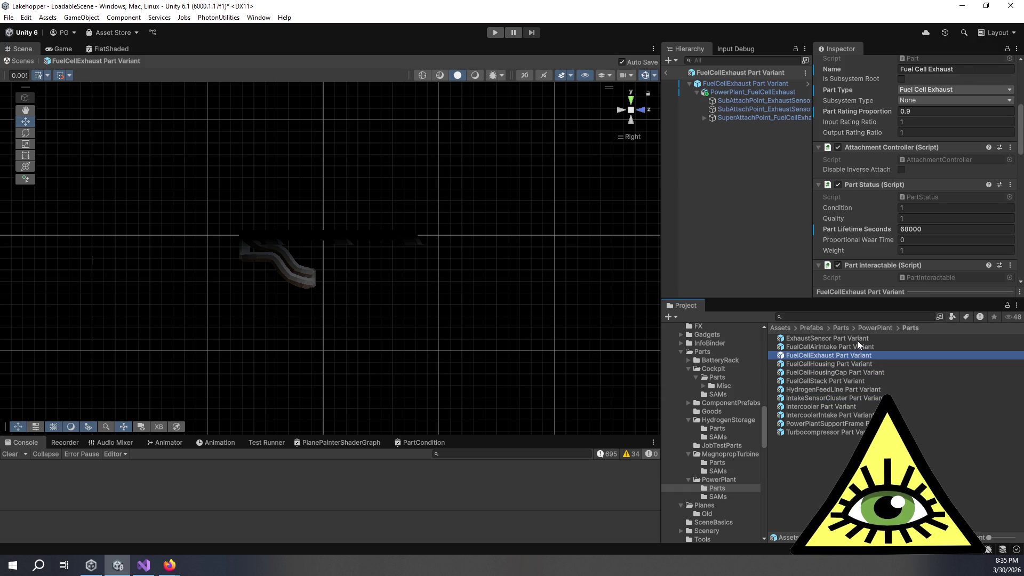
{"action": "left_click", "coordinate": [856, 340]}
{"action": "left_click", "coordinate": [857, 346]}
{"action": "left_click", "coordinate": [857, 354]}
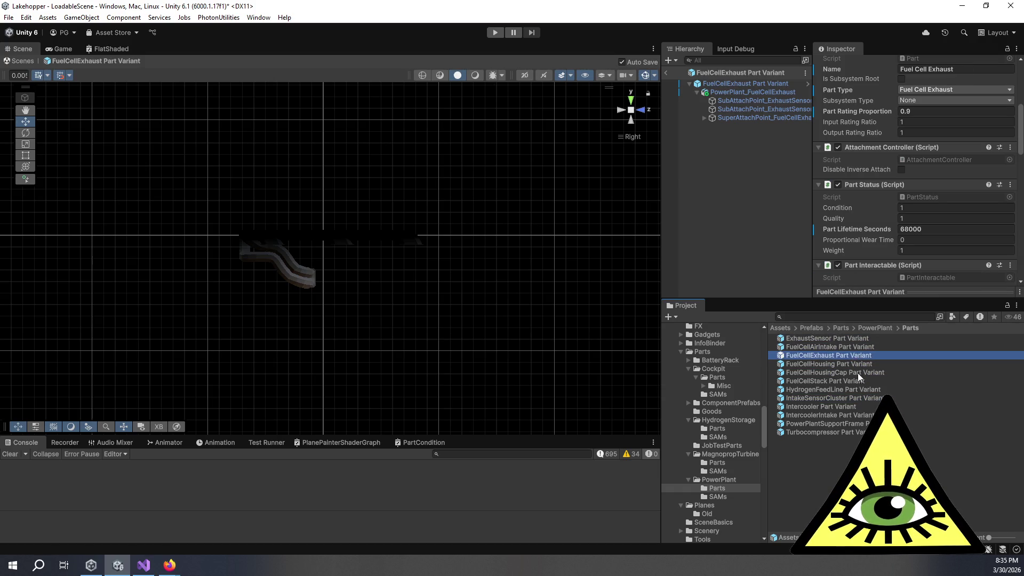
- Select the Intercooler Part Variant and begin editing its Part Lifetime Seconds
{"action": "left_click", "coordinate": [859, 397]}
{"action": "left_click", "coordinate": [854, 406]}
{"action": "left_click", "coordinate": [931, 231]}
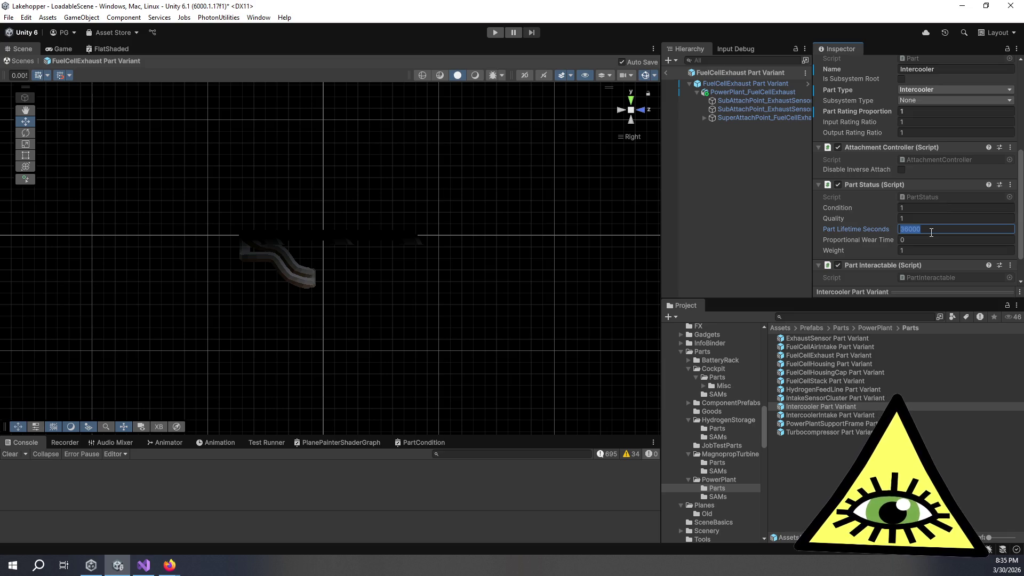
{"action": "type", "text": "6000"}
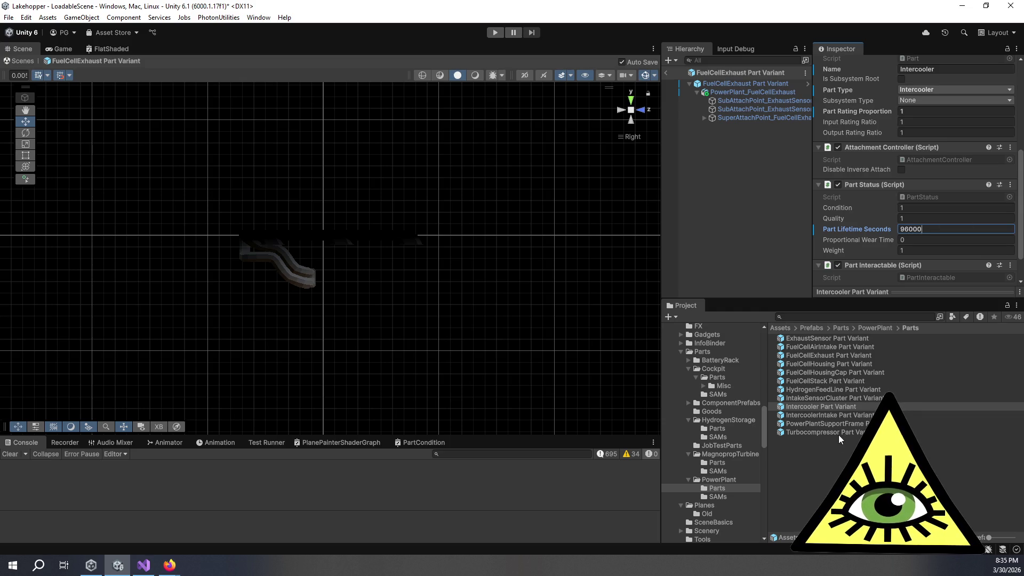
- Set Part Lifetime Seconds to 72000 on IntercoolerIntake and Intercooler Part Variants
{"action": "left_click", "coordinate": [816, 419]}
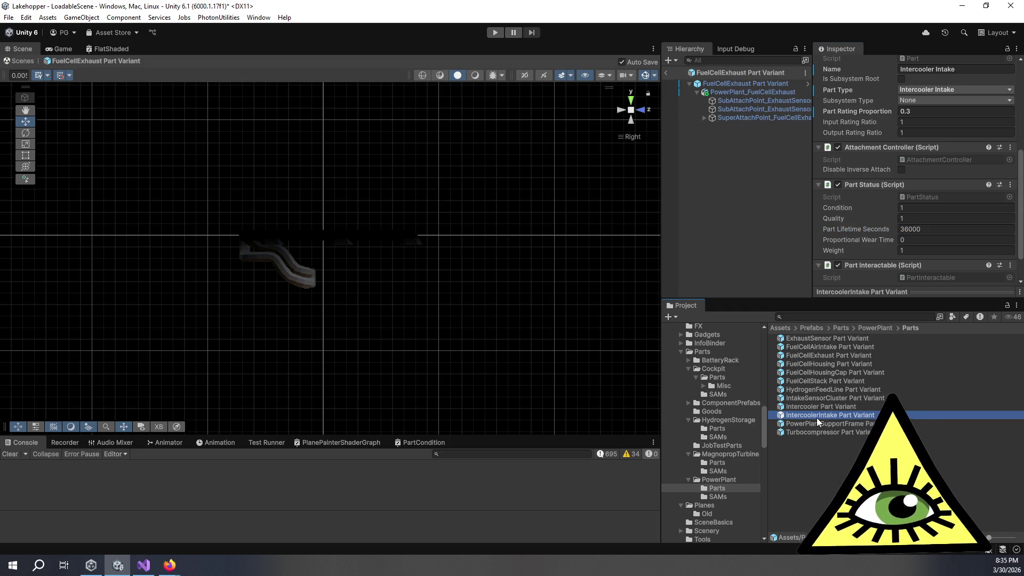
{"action": "left_click", "coordinate": [951, 227]}
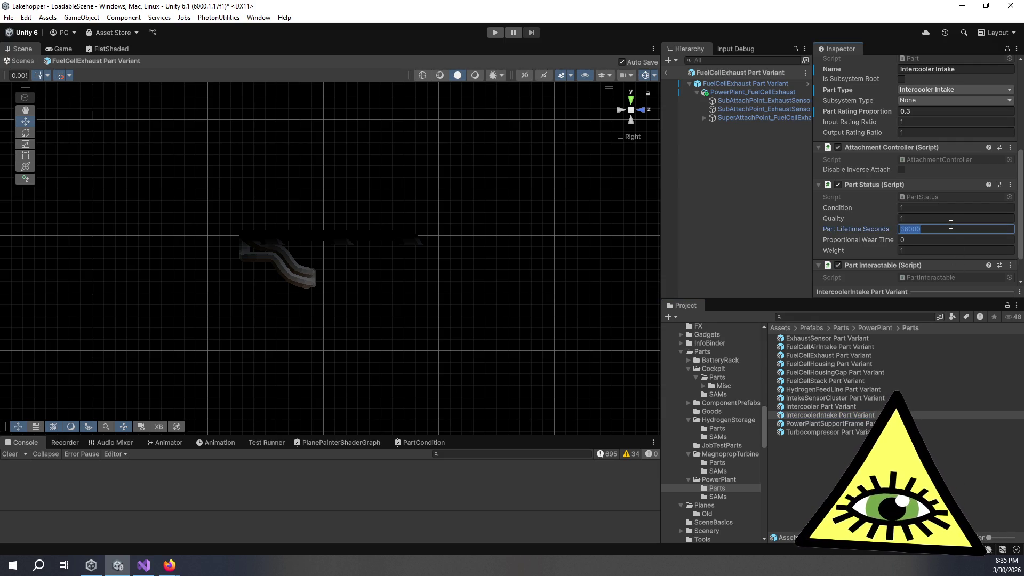
{"action": "type", "text": "72000"}
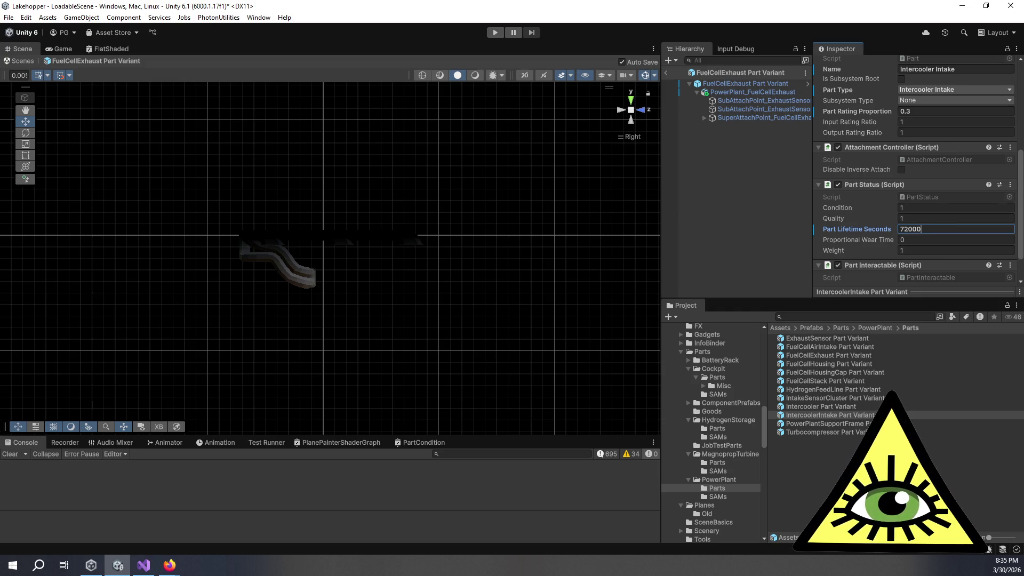
{"action": "left_click", "coordinate": [822, 407]}
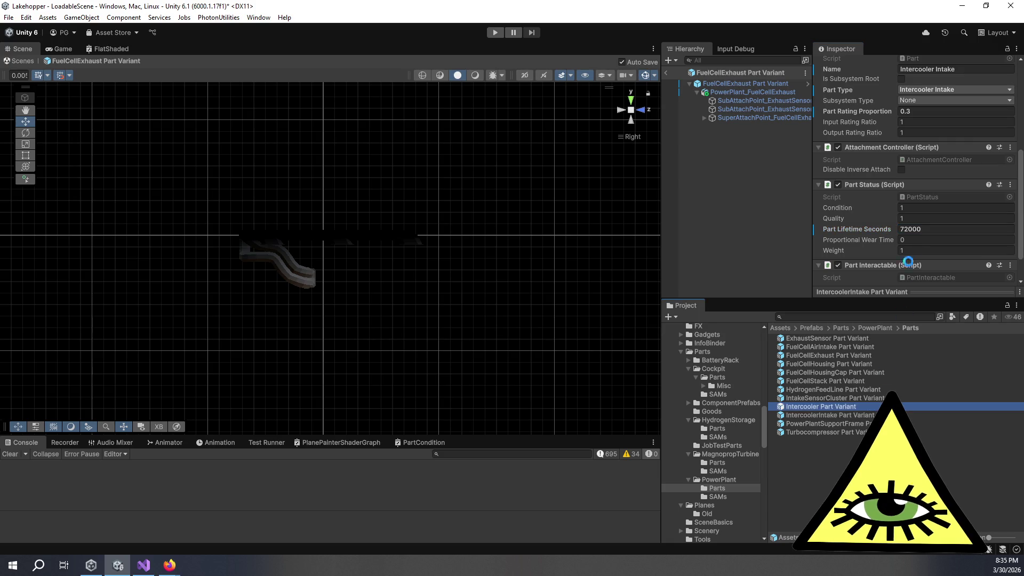
{"action": "left_click", "coordinate": [941, 229]}
{"action": "type", "text": "72000"}
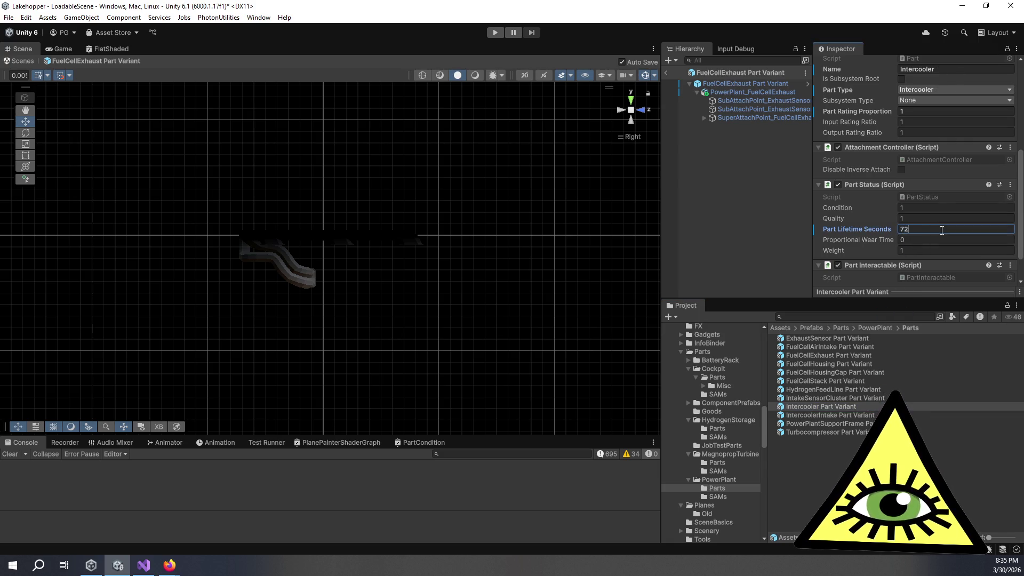
- Check the Power Plant Support Frame, then view Turbocompressor's lifetime, still 36000
{"action": "left_click", "coordinate": [942, 423]}
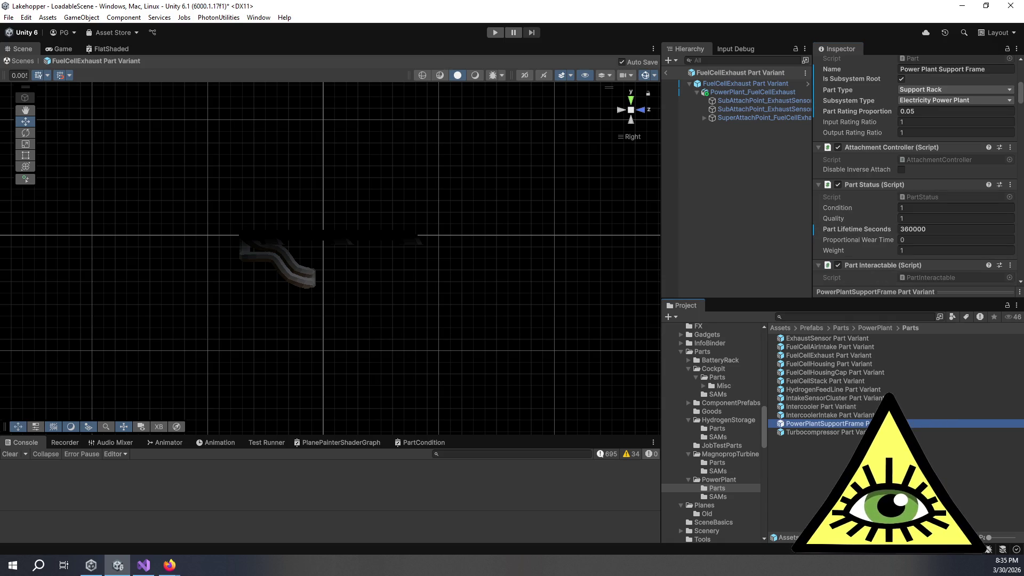
{"action": "left_click", "coordinate": [942, 432]}
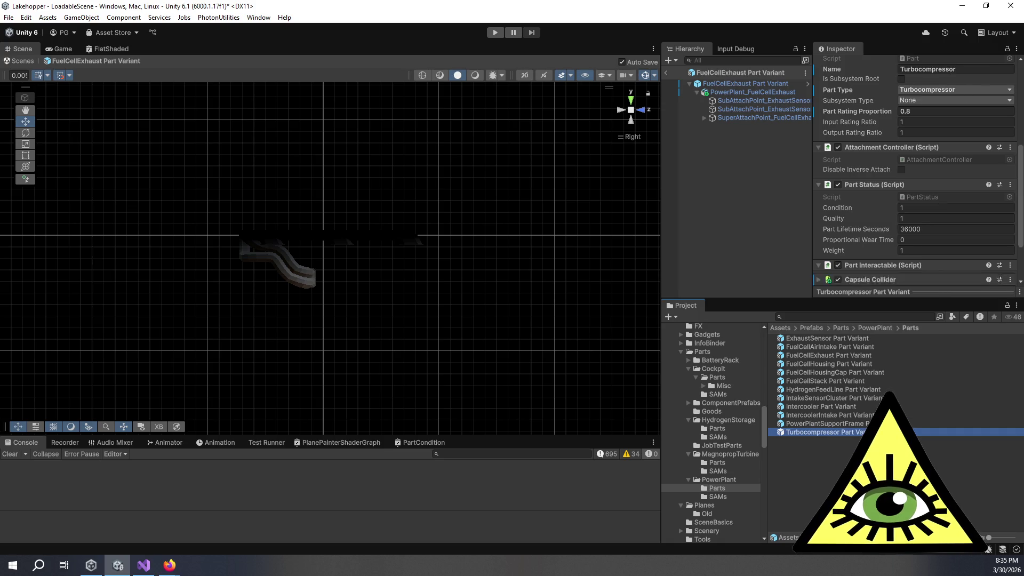
{"action": "left_click", "coordinate": [930, 229]}
{"action": "type", "text": "36000"}
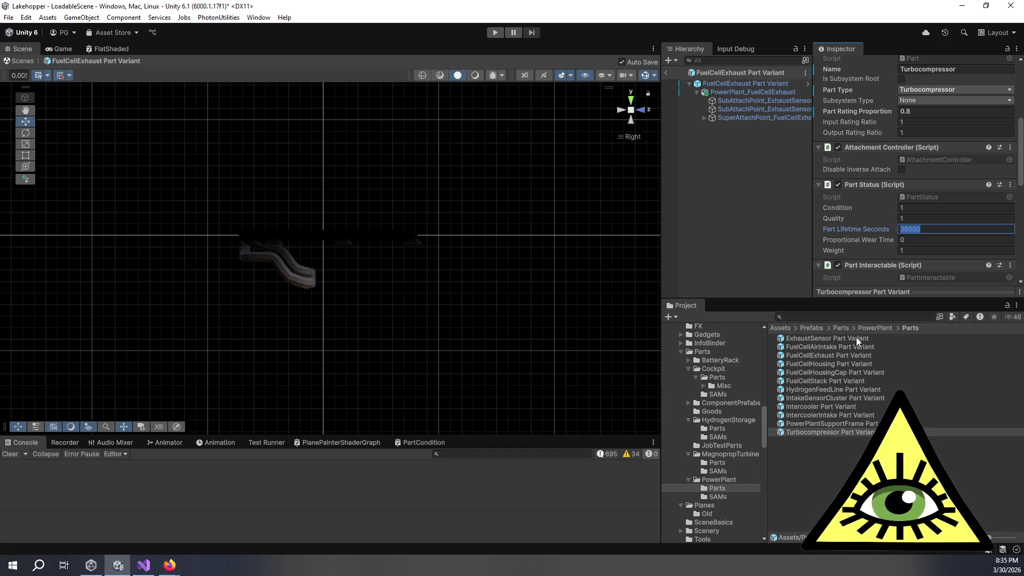
{"action": "left_click", "coordinate": [831, 337]}
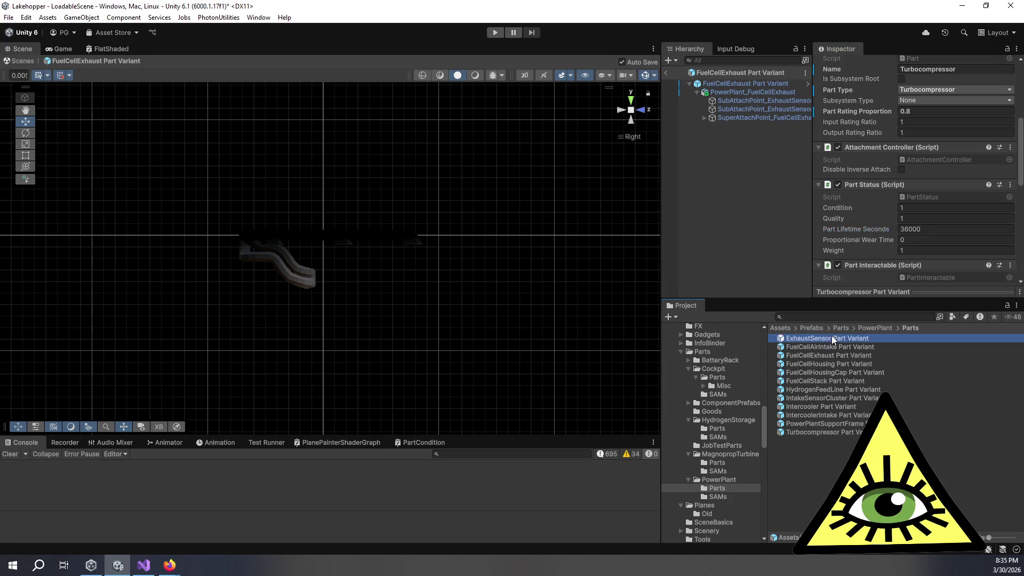
{"action": "left_click", "coordinate": [849, 346]}
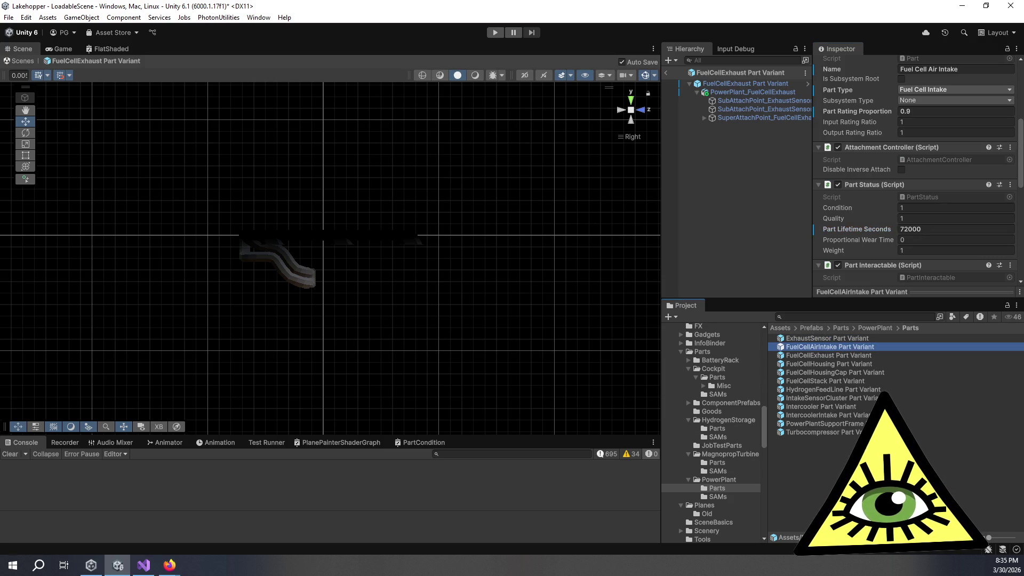
{"action": "left_click", "coordinate": [885, 432]}
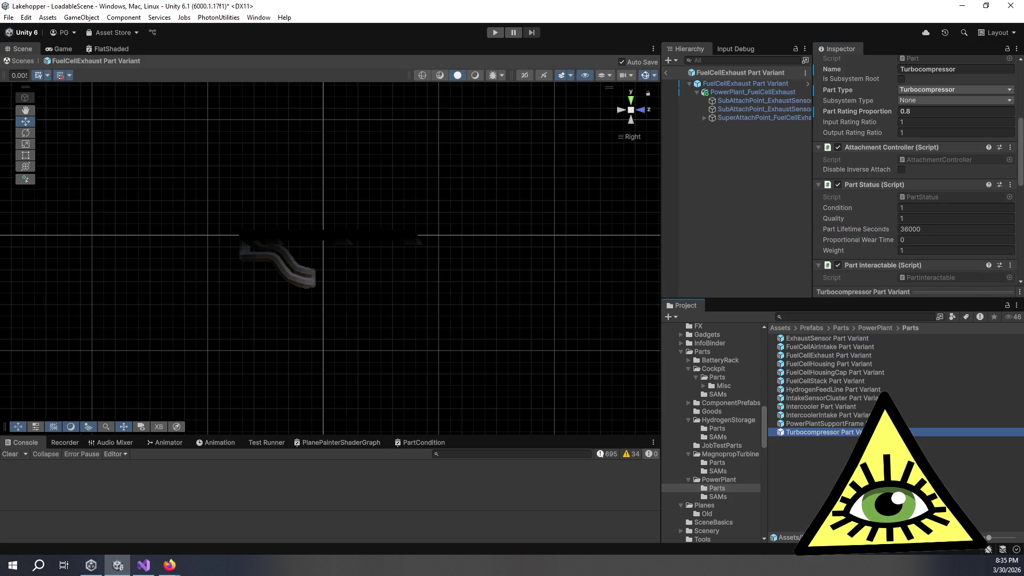
{"action": "left_click", "coordinate": [838, 339]}
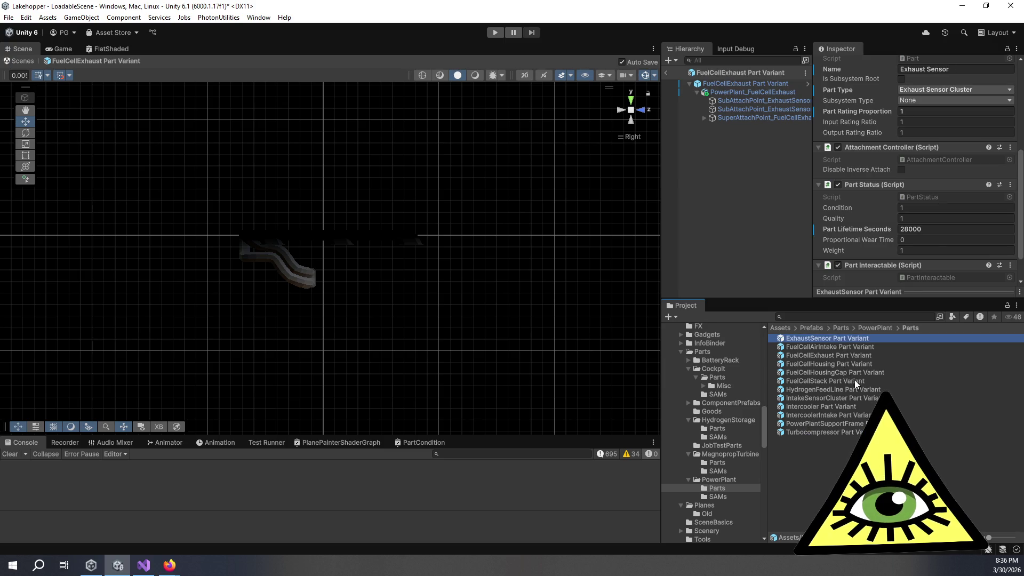
{"action": "left_click", "coordinate": [854, 432]}
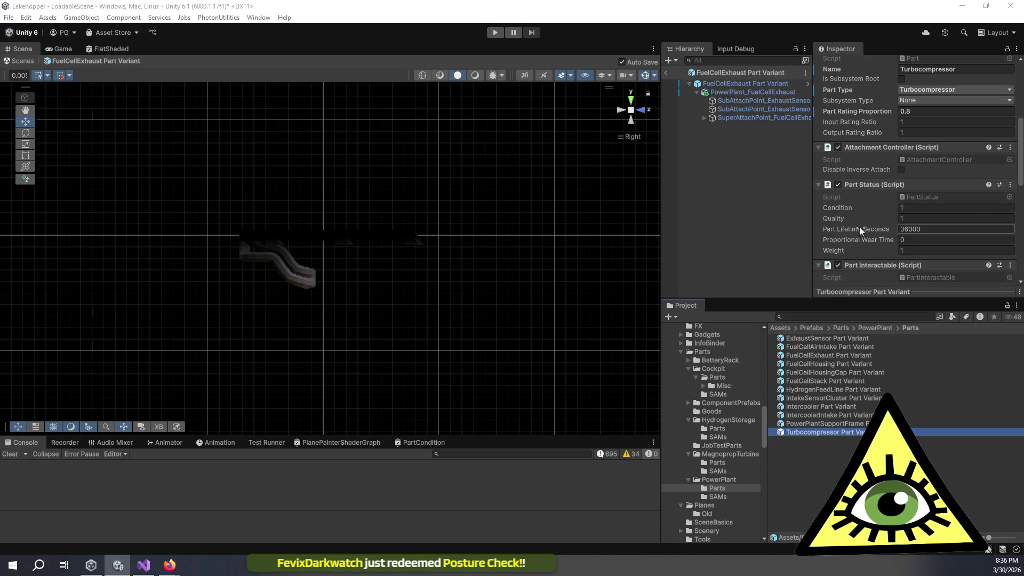
{"action": "left_click", "coordinate": [779, 222]}
{"action": "left_click", "coordinate": [837, 433]}
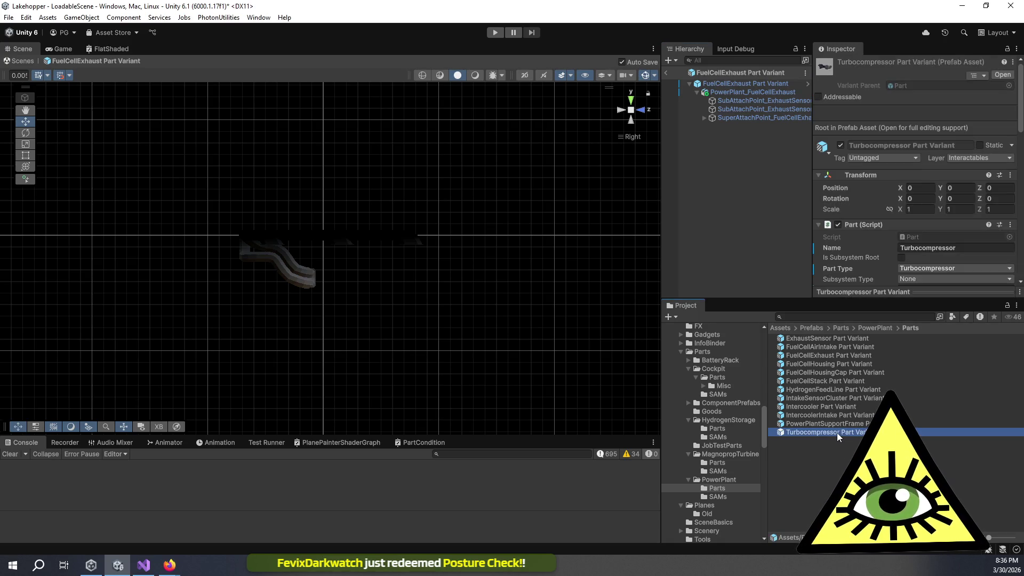
{"action": "left_click", "coordinate": [854, 423]}
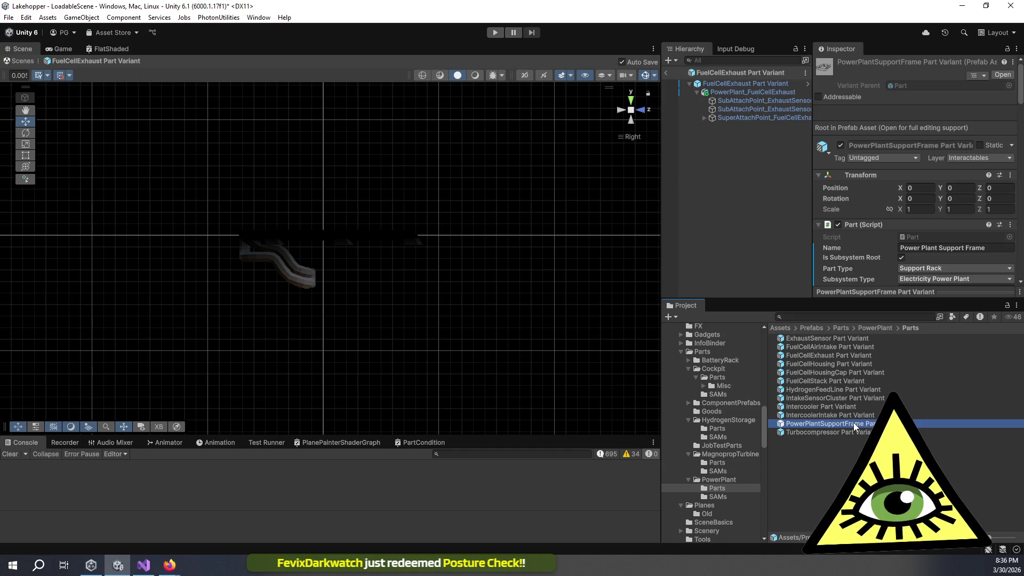
{"action": "scroll", "coordinate": [851, 204], "scroll_direction": "down", "scroll_amount": 3}
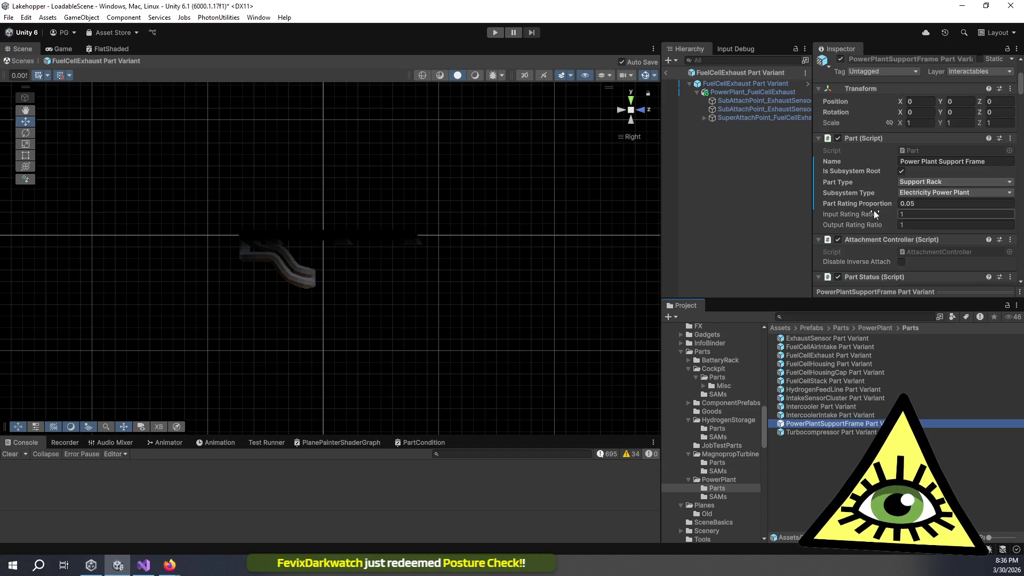
{"action": "left_click", "coordinate": [851, 402]}
{"action": "left_click", "coordinate": [848, 398]}
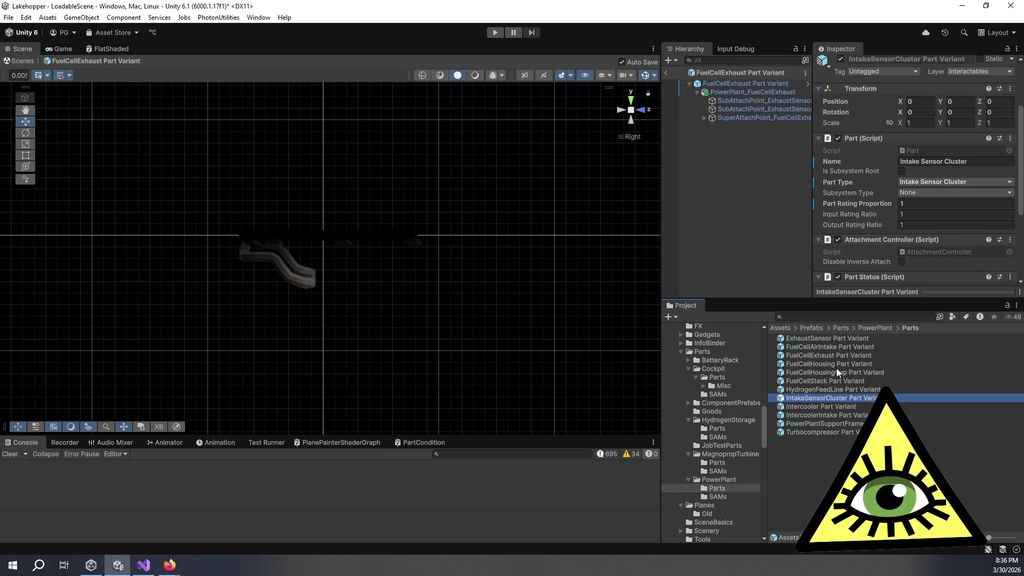
{"action": "scroll", "coordinate": [846, 272], "scroll_direction": "down", "scroll_amount": 3}
{"action": "scroll", "coordinate": [846, 271], "scroll_direction": "down", "scroll_amount": 1}
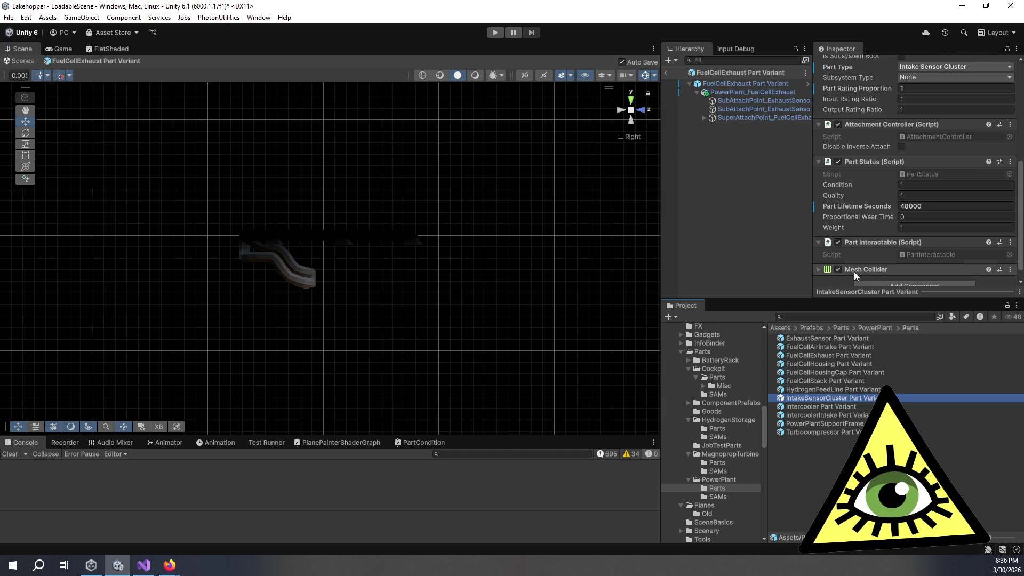
{"action": "left_click", "coordinate": [848, 390]}
{"action": "left_click", "coordinate": [862, 383]}
{"action": "left_click", "coordinate": [857, 375]}
{"action": "left_click_drag", "start_coordinate": [805, 291], "coordinate": [835, 296]}
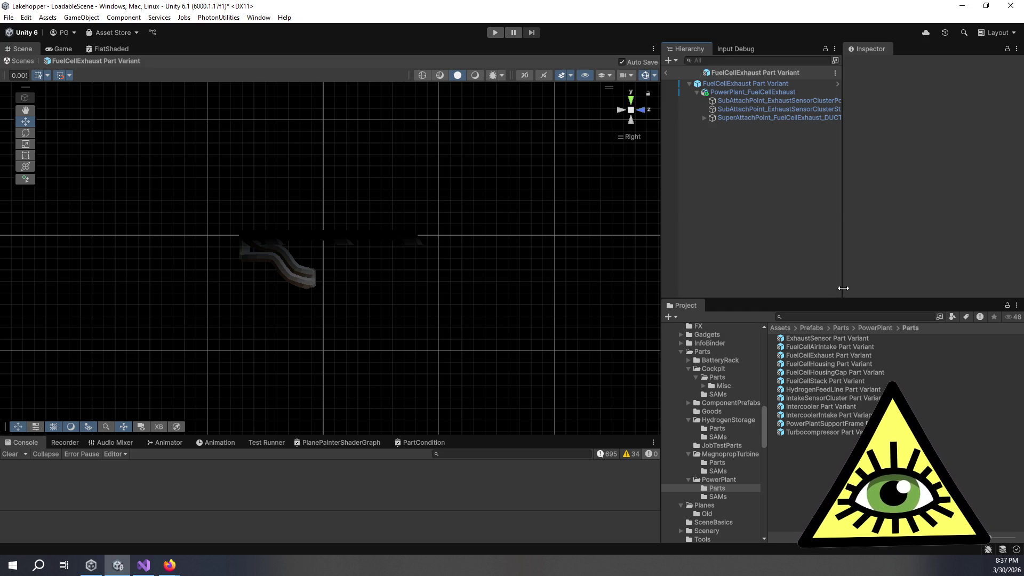
- Widen the Hierarchy to show full attach point names, then leave prefab editing for LoadableScene
{"action": "left_click_drag", "start_coordinate": [844, 288], "coordinate": [857, 282]}
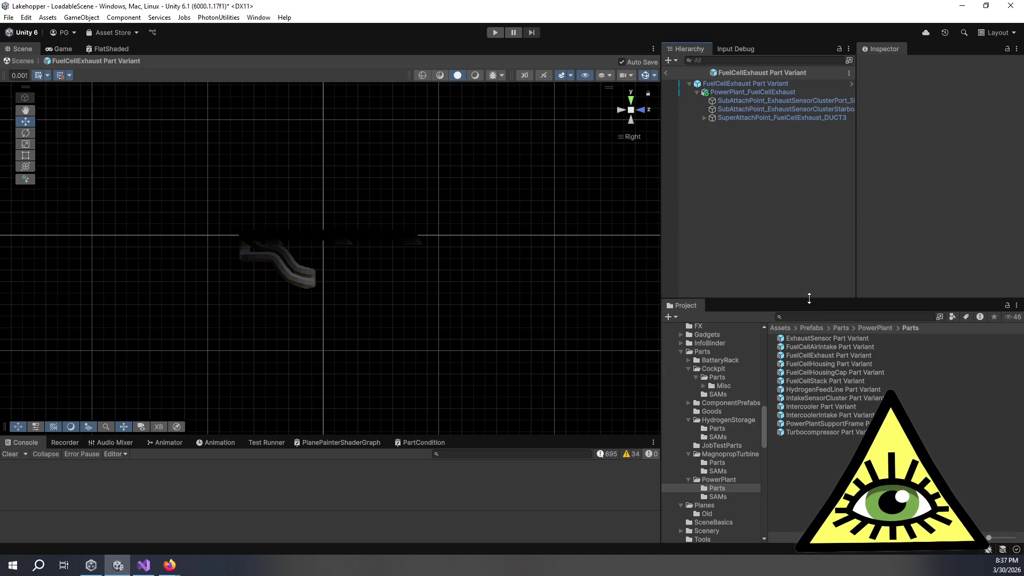
{"action": "mouse_move", "coordinate": [856, 240]}
{"action": "left_mouse_down"}
{"action": "mouse_move", "coordinate": [907, 233]}
{"action": "mouse_move", "coordinate": [851, 230]}
{"action": "mouse_move", "coordinate": [860, 230]}
{"action": "left_mouse_up"}
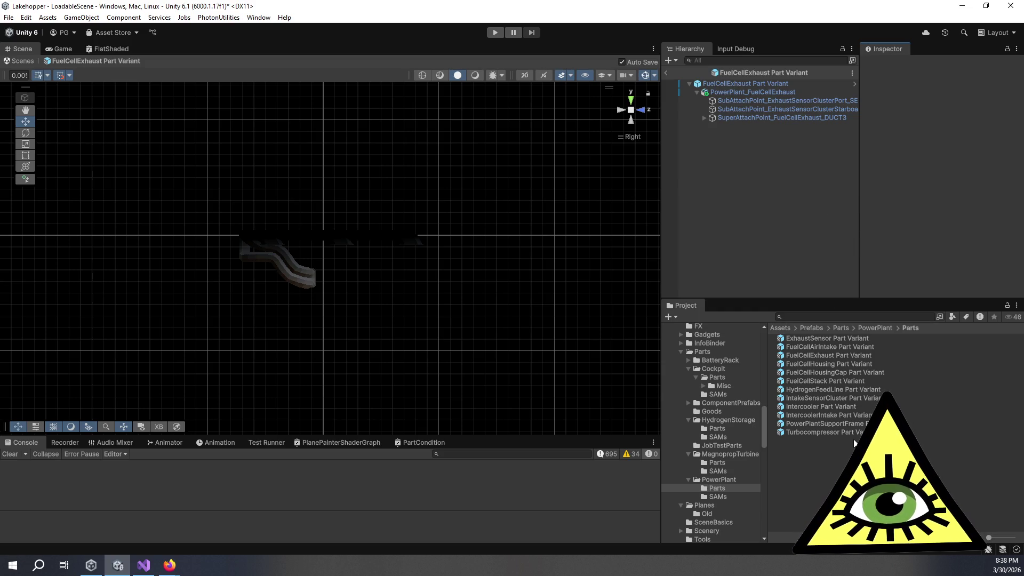
{"action": "left_click", "coordinate": [717, 488]}
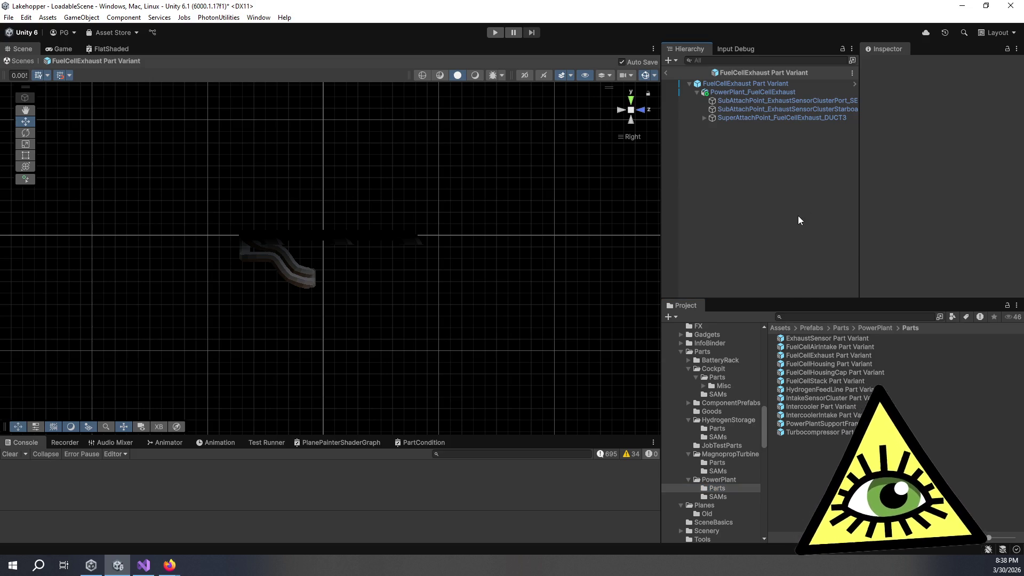
{"action": "left_click", "coordinate": [282, 126]}
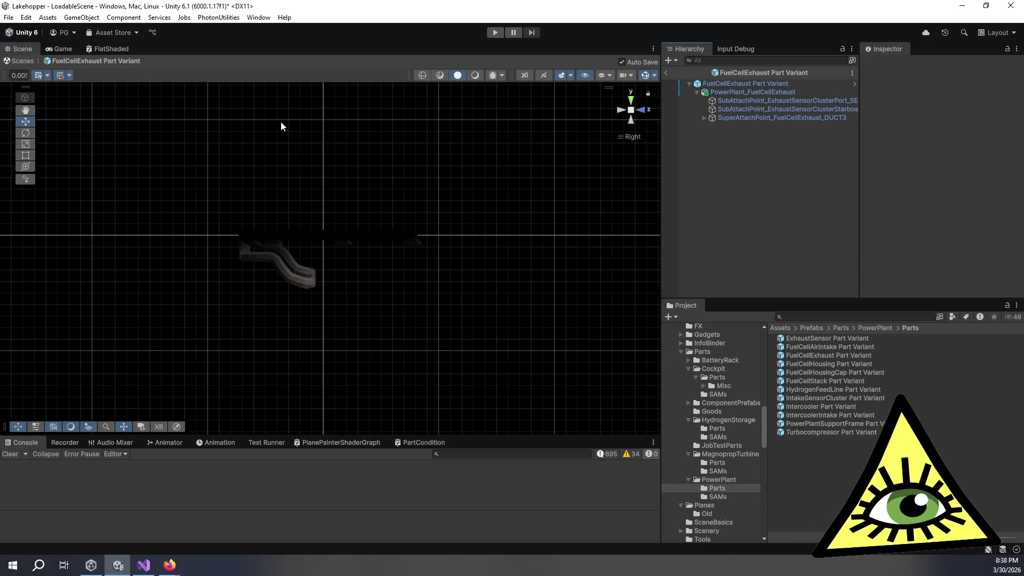
{"action": "left_click", "coordinate": [667, 73]}
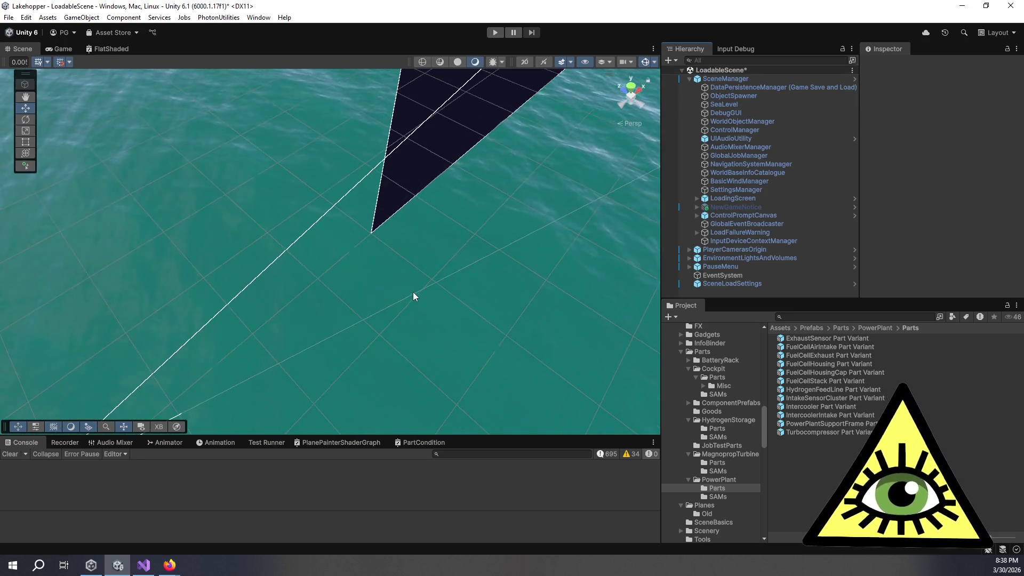